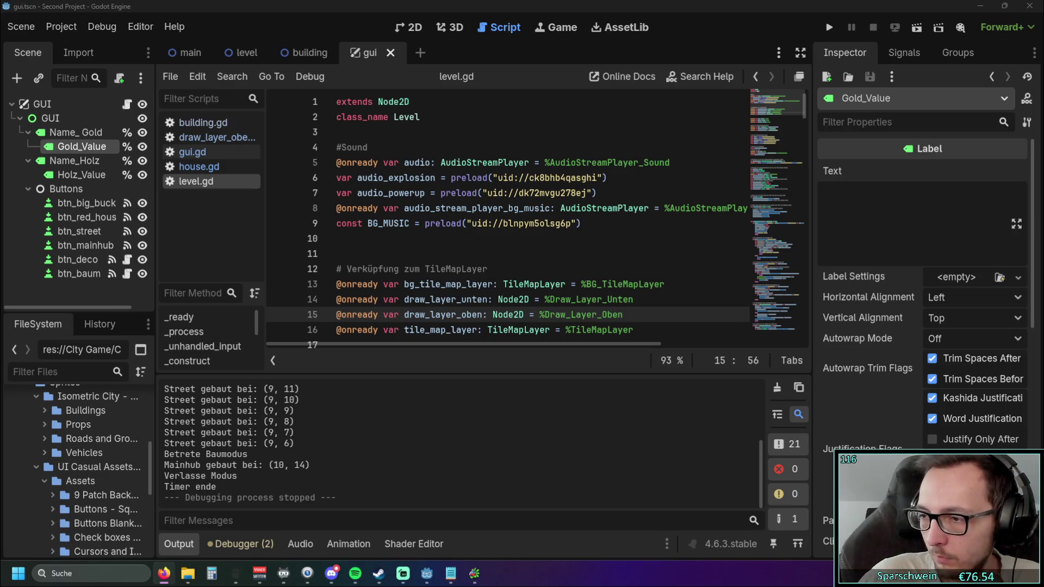
# Bring Steam over the editor and step back through its history to the earliest viewed page.
pyautogui.click(379, 573)
pyautogui.click(329, 136)
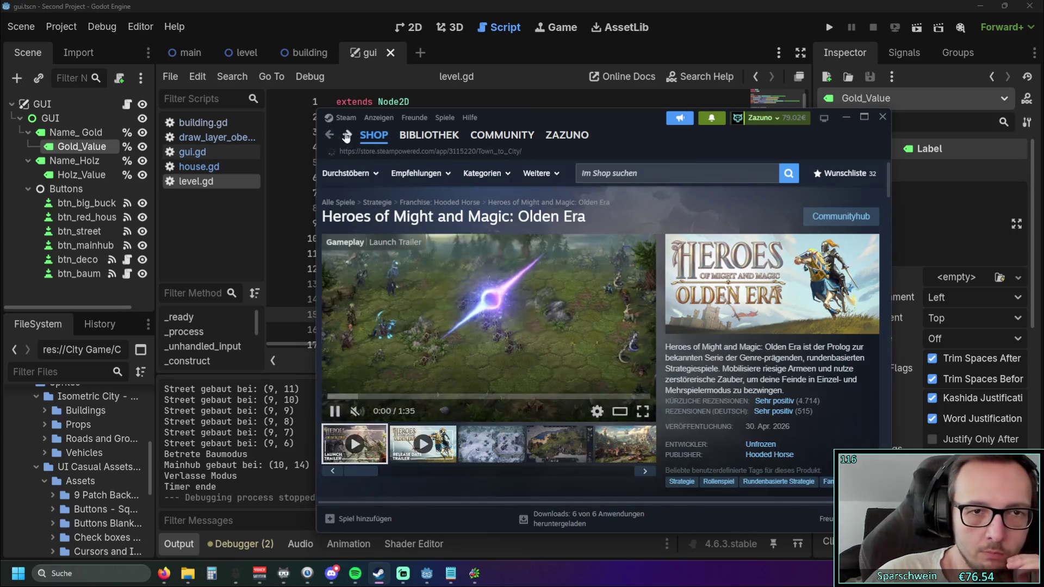
pyautogui.click(329, 136)
pyautogui.click(329, 136)
pyautogui.click(329, 136)
pyautogui.click(330, 136)
pyautogui.click(329, 136)
pyautogui.click(329, 136)
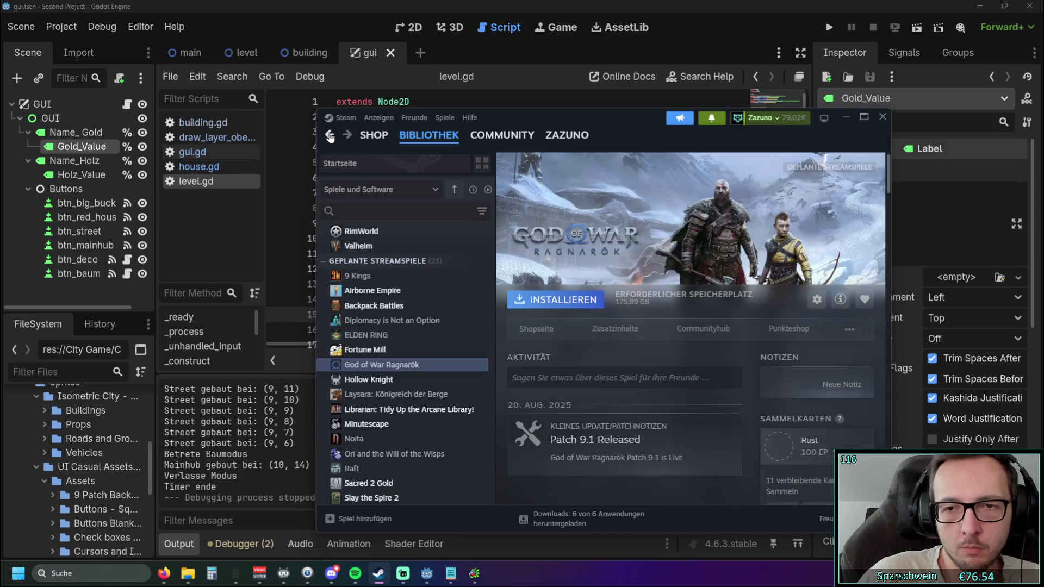
pyautogui.click(329, 136)
pyautogui.click(330, 136)
pyautogui.click(329, 136)
pyautogui.click(330, 136)
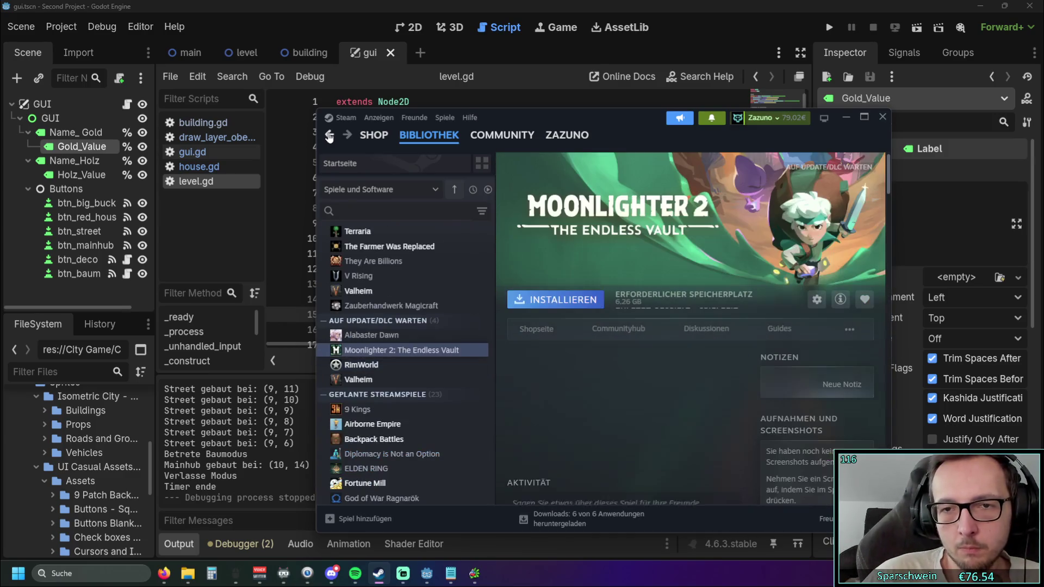
pyautogui.click(329, 136)
pyautogui.click(329, 136)
pyautogui.click(329, 136)
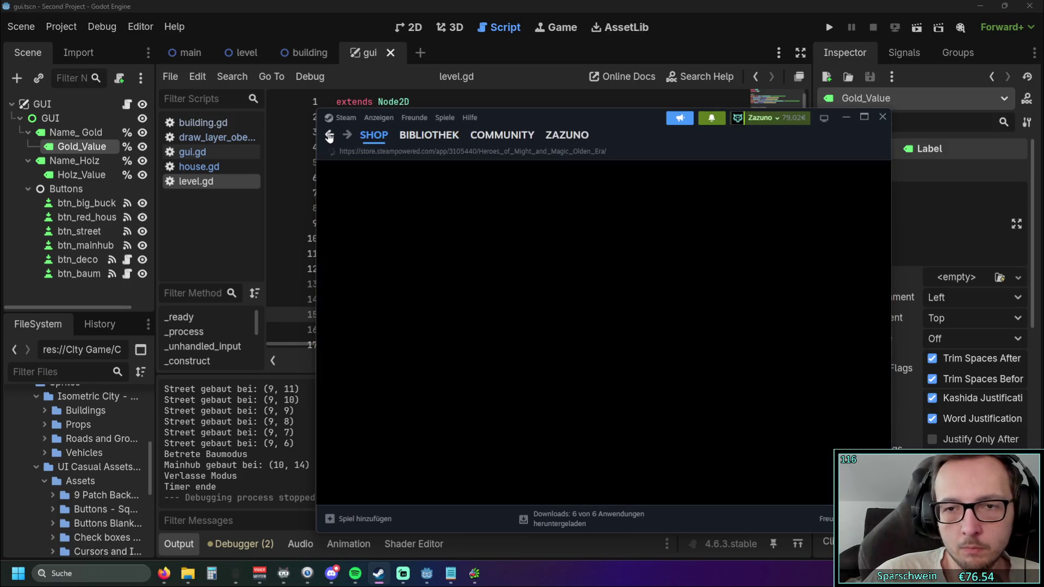
pyautogui.click(329, 136)
pyautogui.click(329, 136)
pyautogui.click(330, 135)
pyautogui.click(330, 136)
pyautogui.click(329, 136)
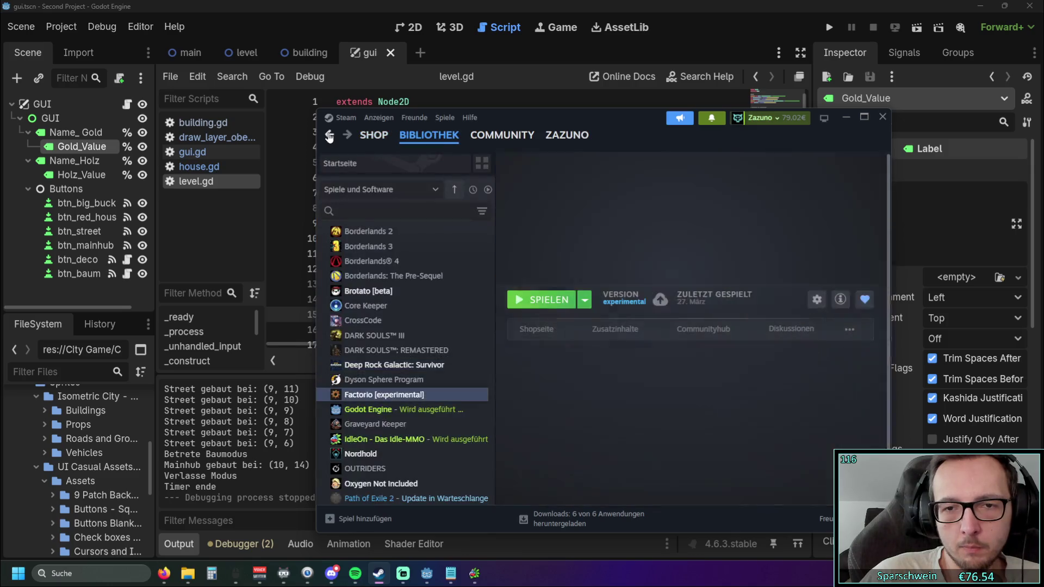
pyautogui.click(329, 136)
pyautogui.click(329, 136)
pyautogui.click(330, 136)
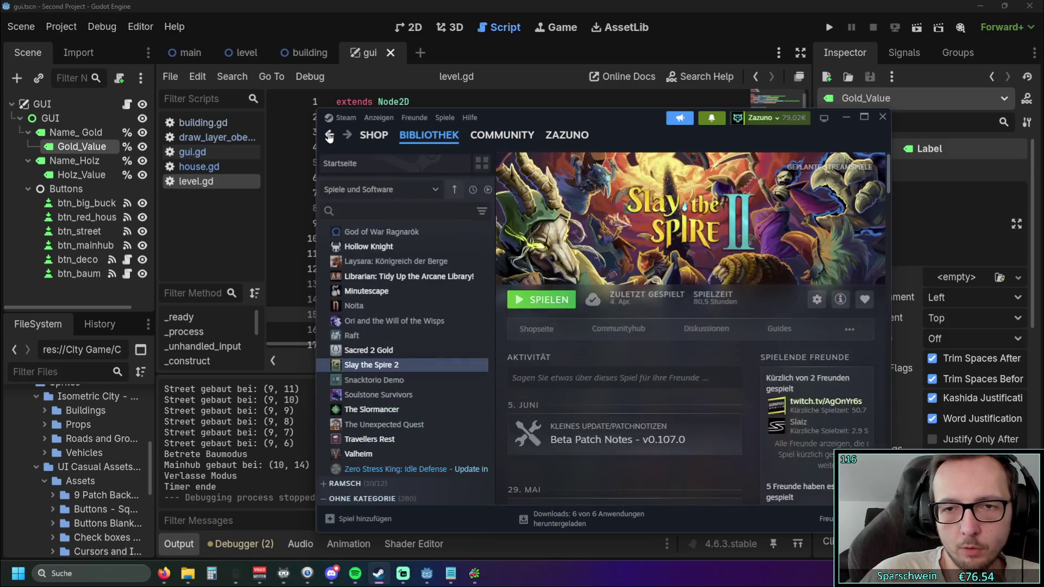
pyautogui.click(329, 136)
pyautogui.click(330, 136)
pyautogui.click(330, 136)
pyautogui.click(329, 136)
pyautogui.click(330, 136)
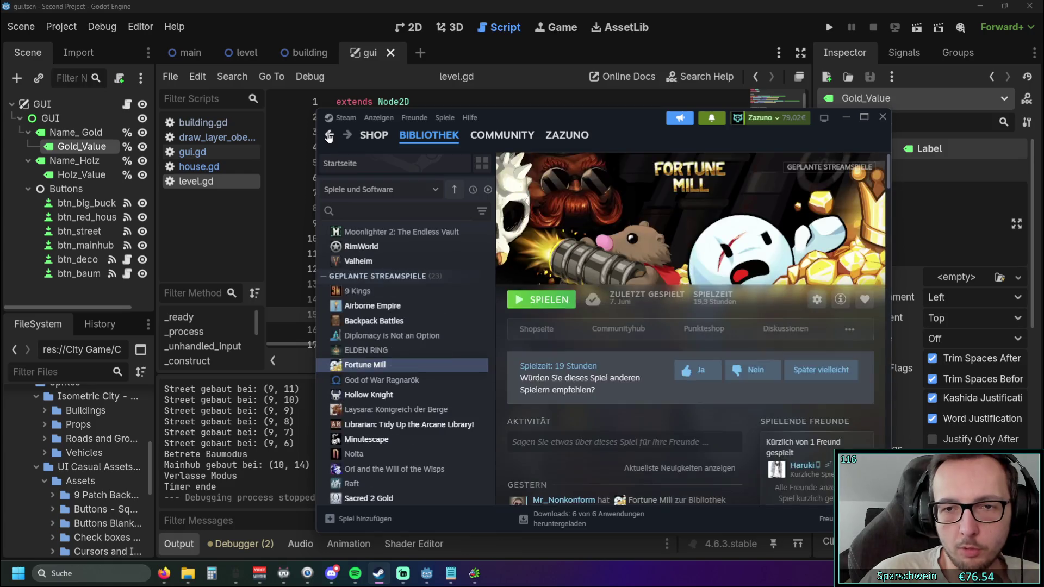
pyautogui.click(329, 136)
pyautogui.click(330, 136)
pyautogui.click(330, 136)
pyautogui.click(329, 136)
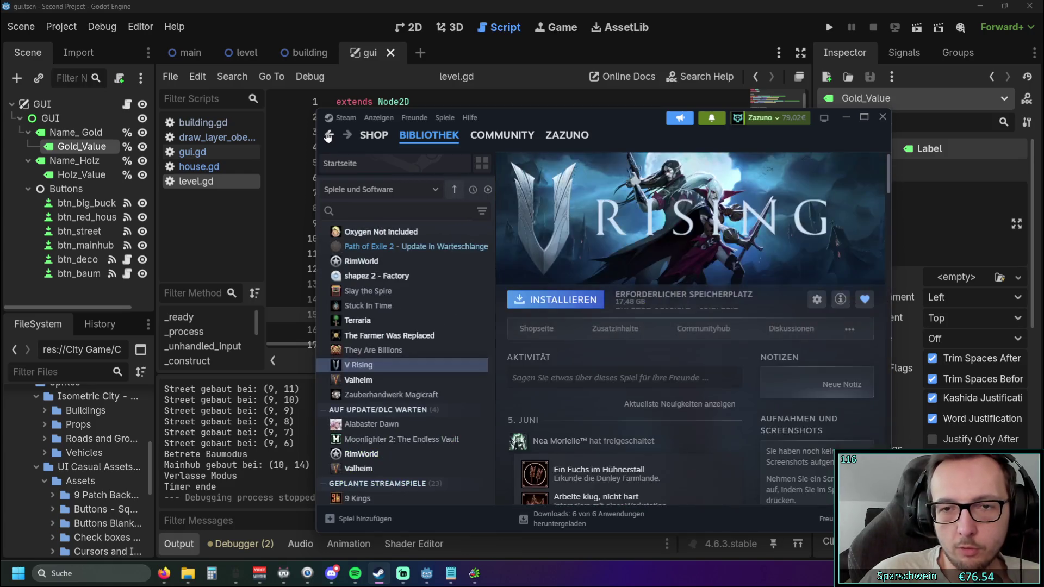
pyautogui.click(330, 136)
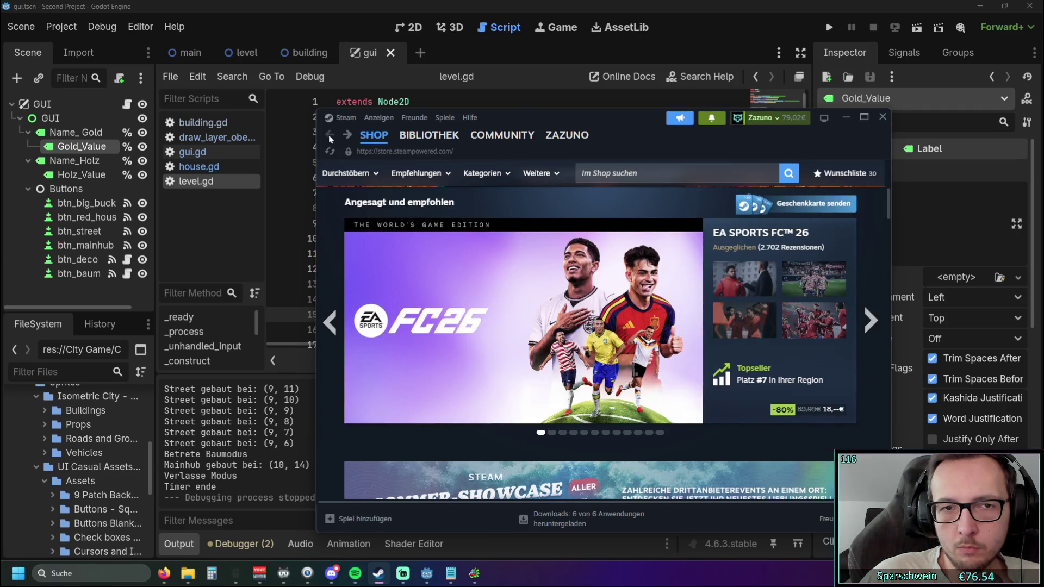
# Go forward again to the Fortune Mill library page.
pyautogui.click(344, 136)
pyautogui.click(345, 136)
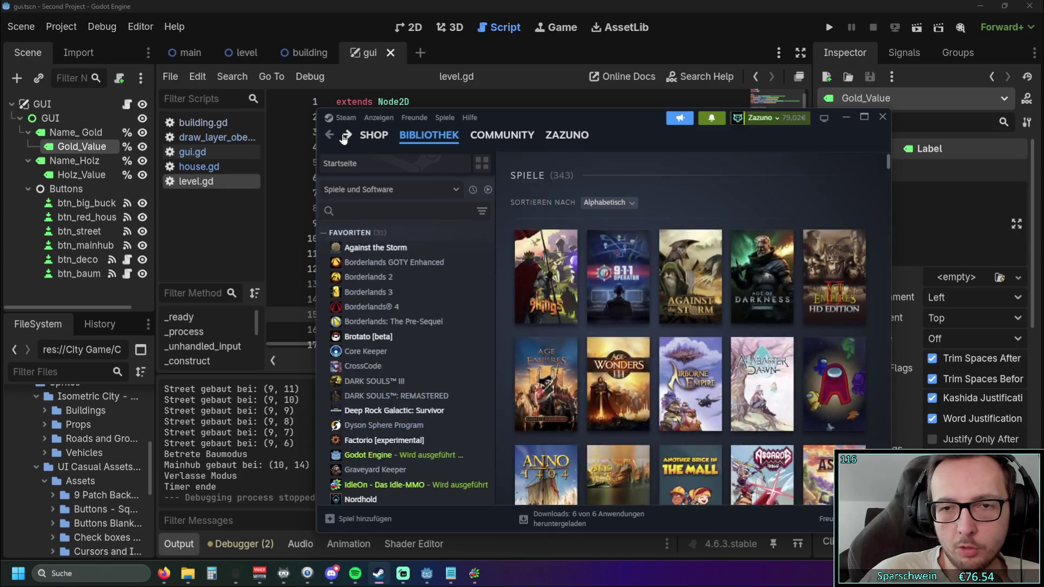
pyautogui.click(345, 137)
pyautogui.click(345, 136)
pyautogui.click(331, 135)
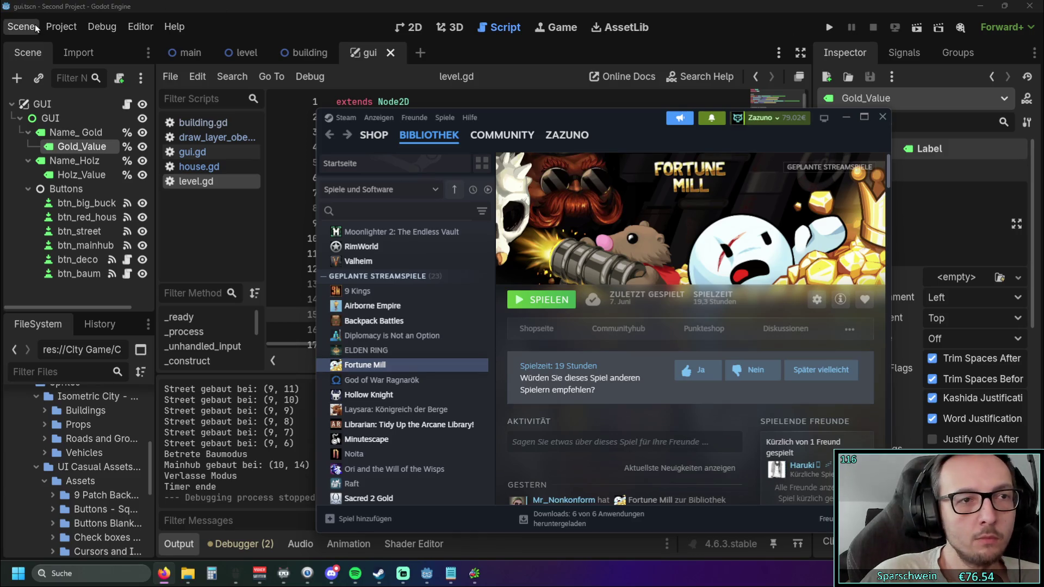
pyautogui.click(379, 574)
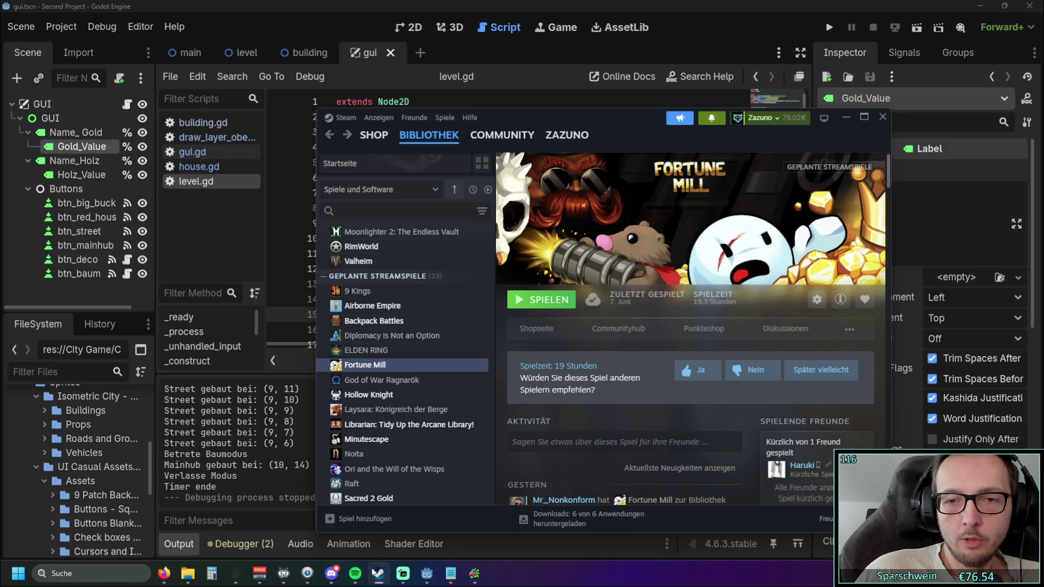
# Maximize Steam, search the store for 'browsergame', and open the My Sunny Resort result.
pyautogui.doubleClick(616, 123)
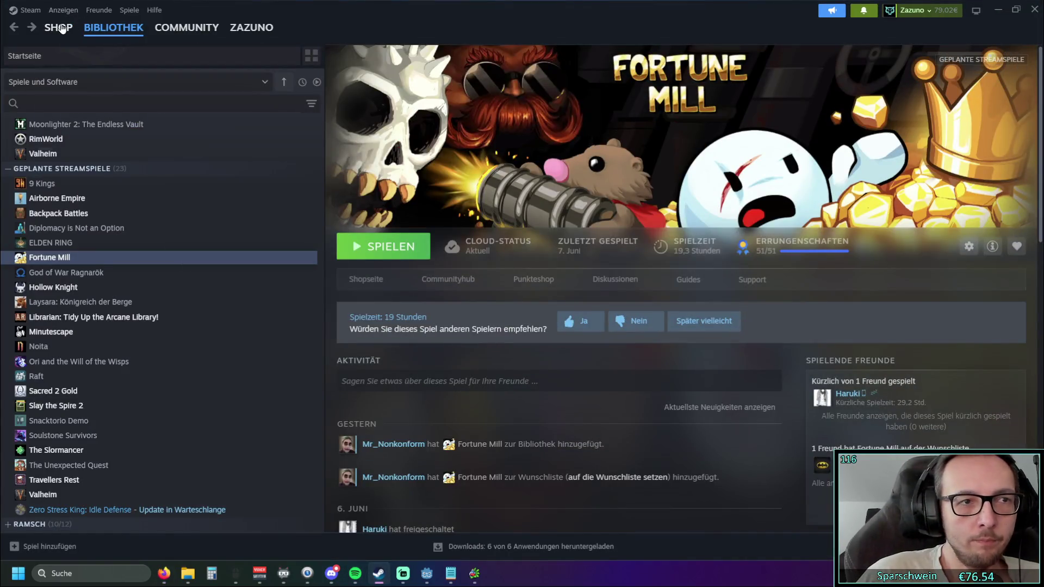
pyautogui.click(60, 28)
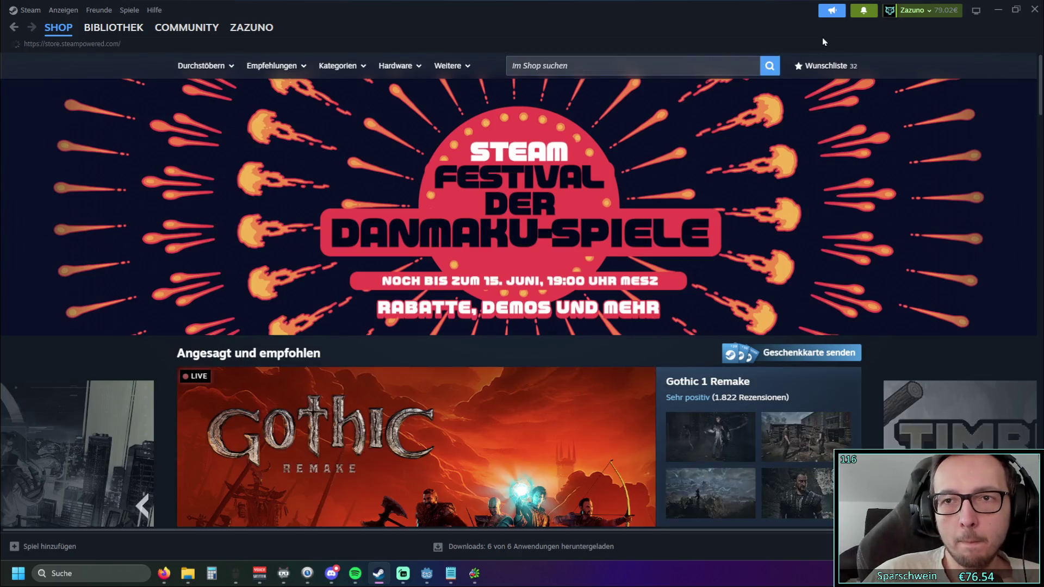
pyautogui.click(660, 61)
pyautogui.write('browser')
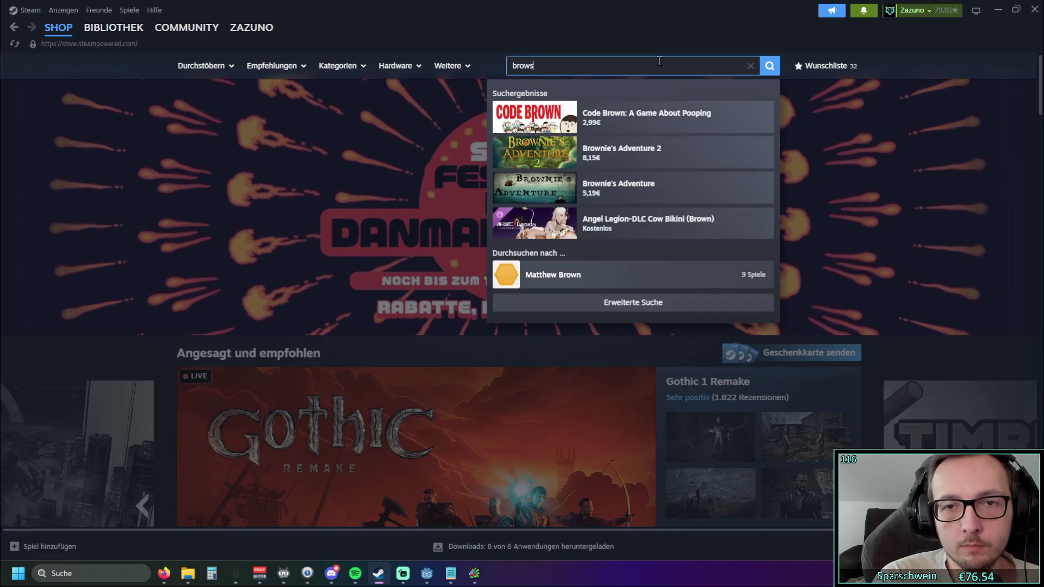
pyautogui.write('gam')
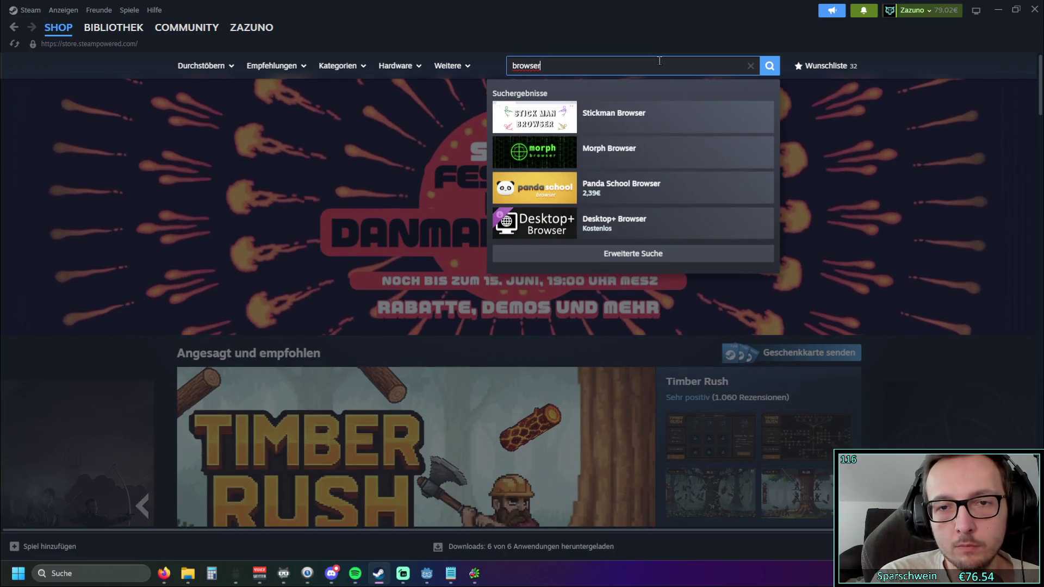
pyautogui.write('e')
pyautogui.press('Return')
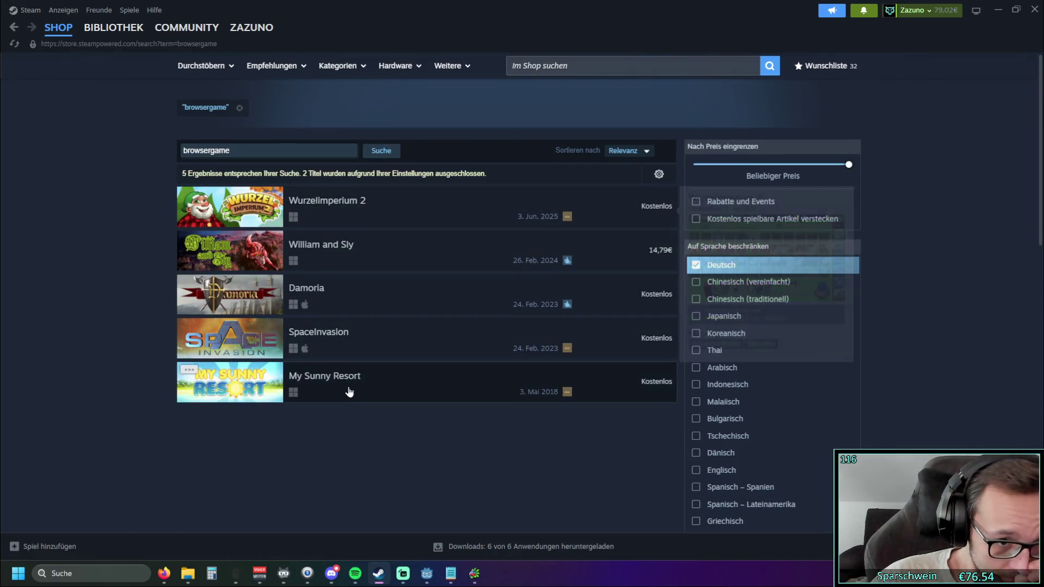
pyautogui.moveTo(348, 387)
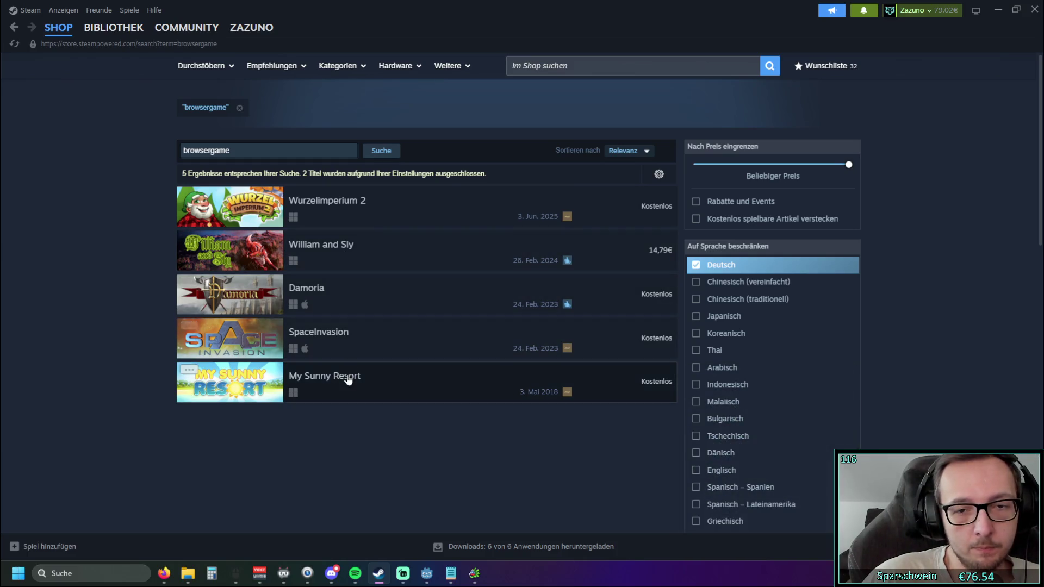
pyautogui.click(348, 378)
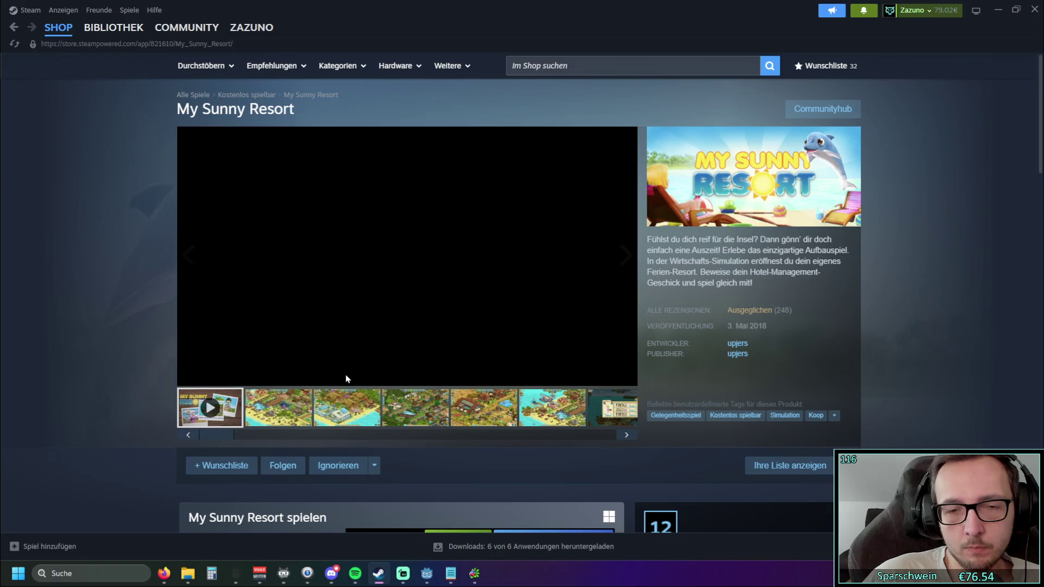
# Show the third My Sunny Resort screenshot enlarged, then close the viewer.
pyautogui.click(354, 416)
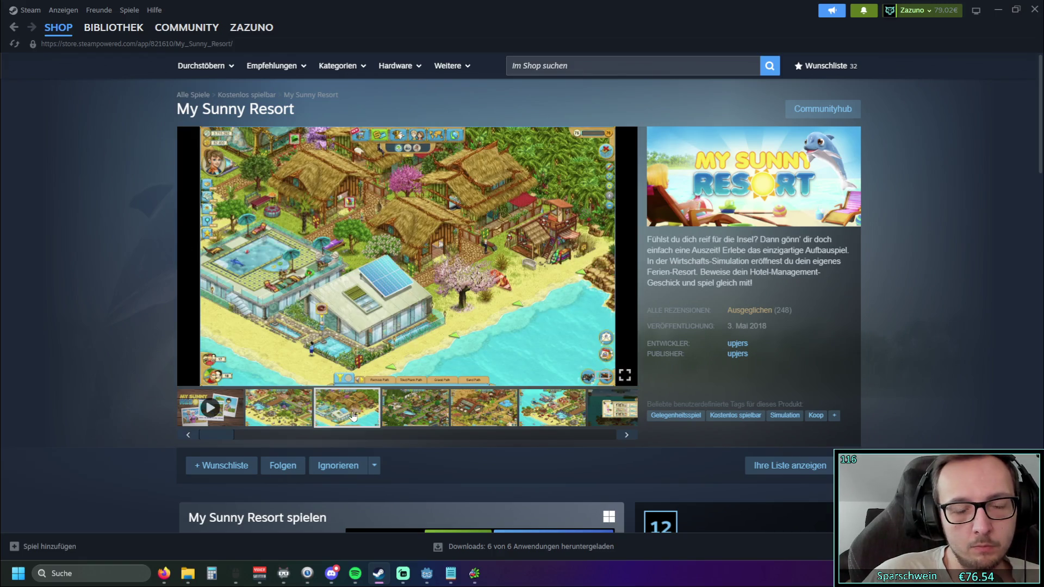
pyautogui.click(625, 375)
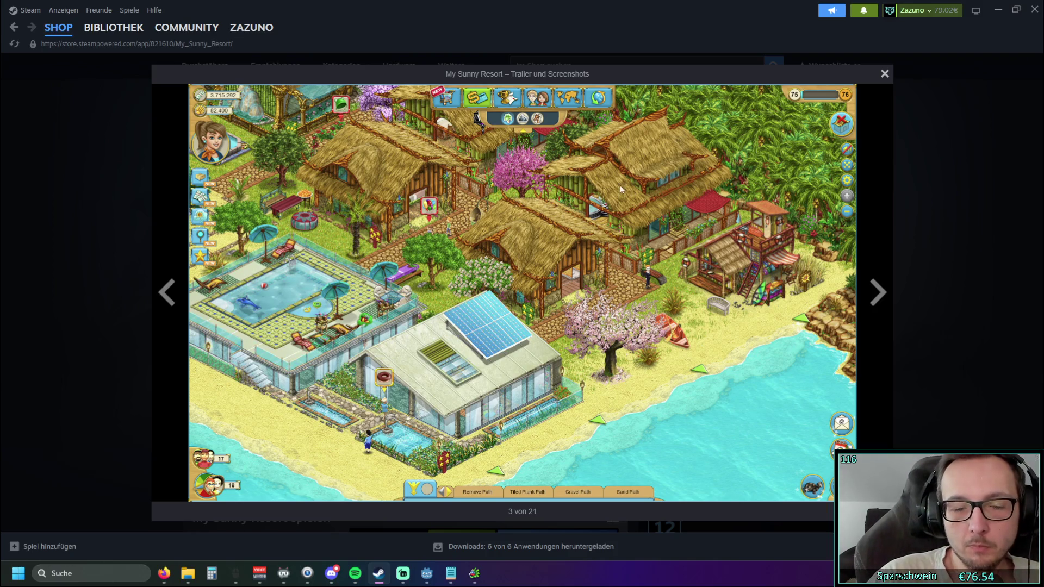
pyautogui.click(982, 156)
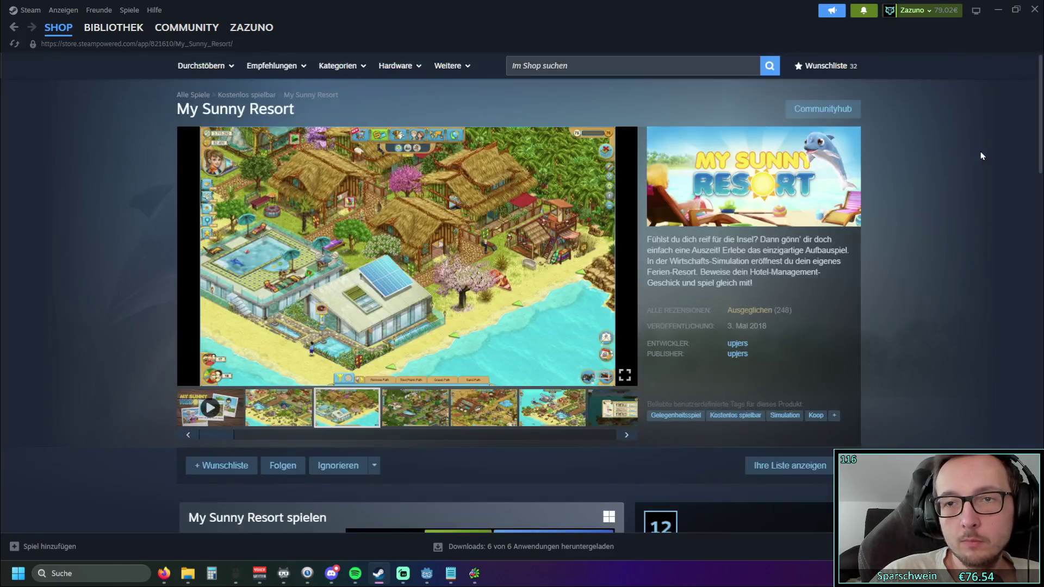
# Scroll through the My Sunny Resort store page and its reviews.
pyautogui.scroll(-5, 668, 276)
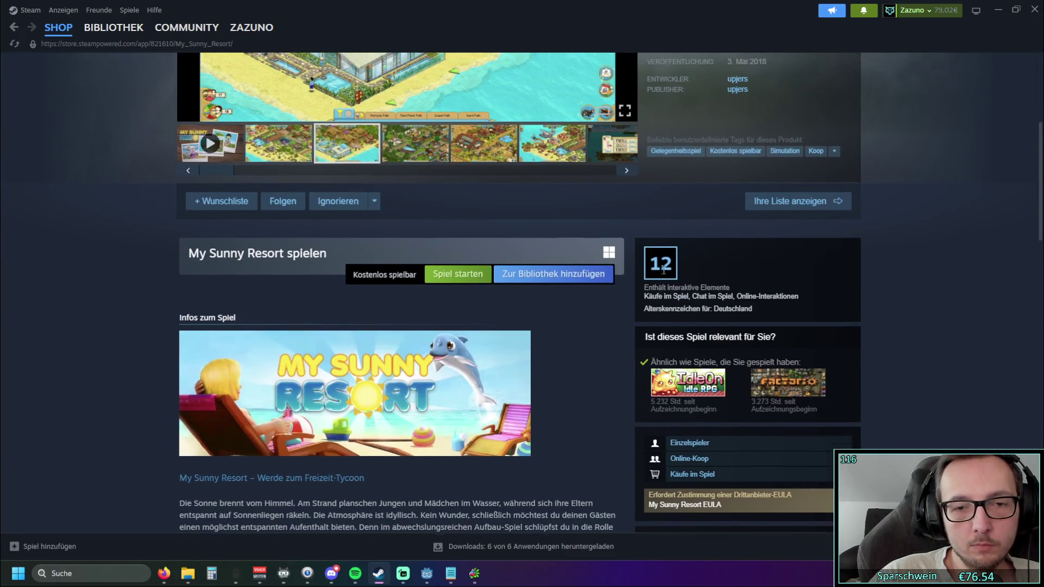
pyautogui.scroll(-3, 668, 277)
pyautogui.scroll(-5, 667, 277)
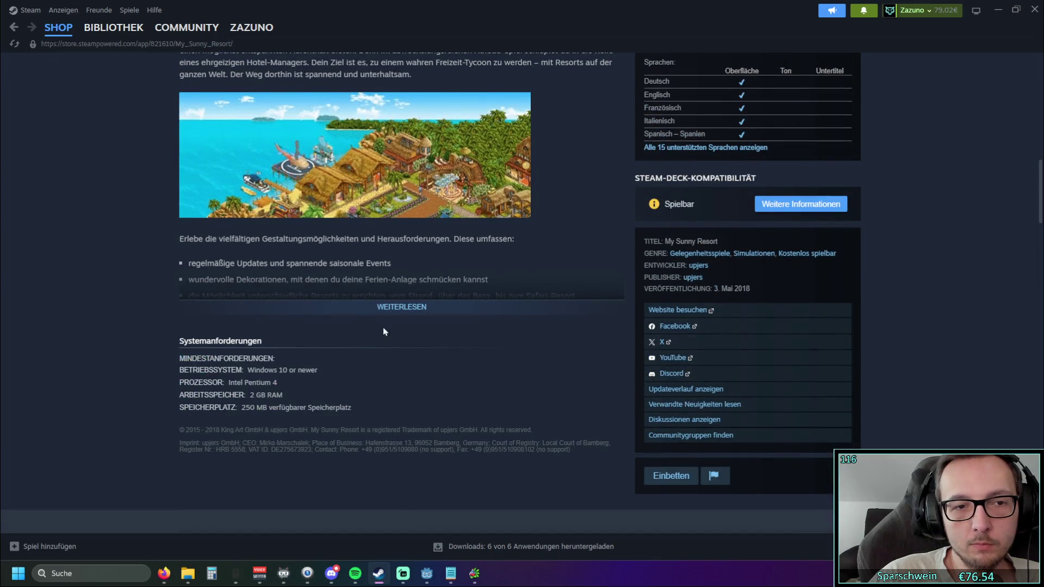
pyautogui.scroll(-16, 479, 295)
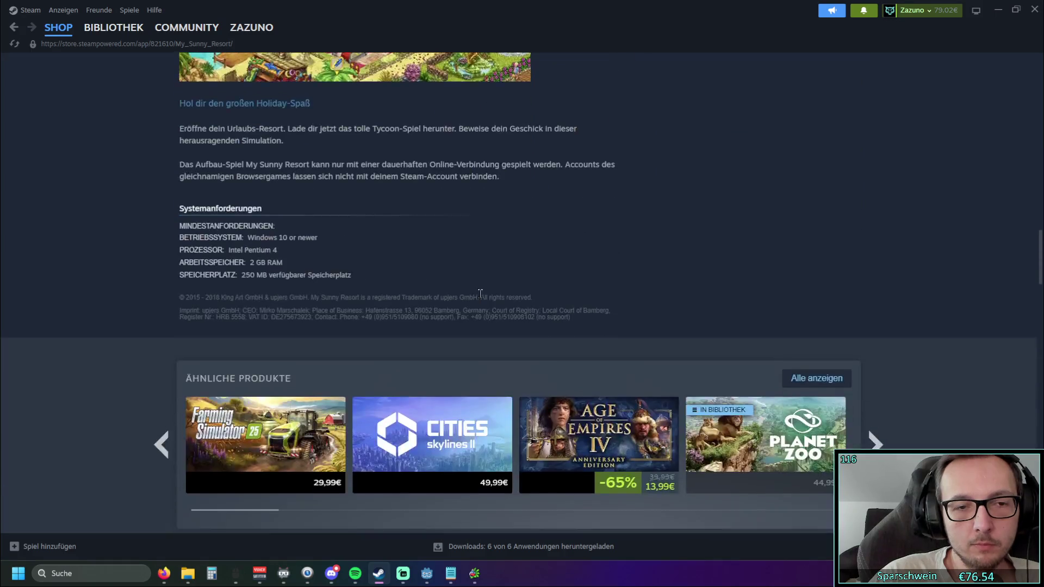
pyautogui.scroll(-5, 480, 296)
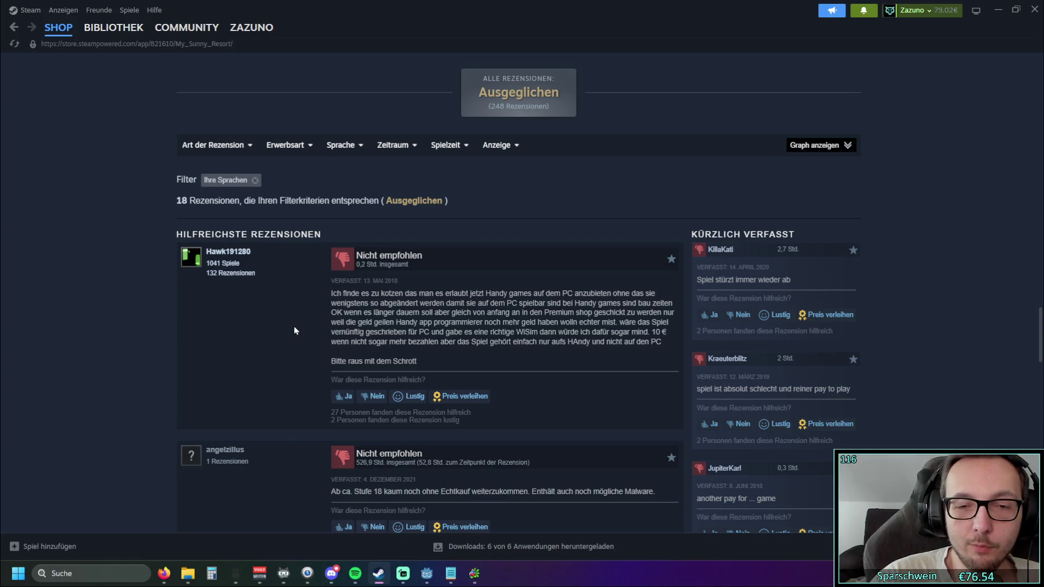
pyautogui.moveTo(331, 295); pyautogui.dragTo(425, 303)
pyautogui.scroll(-4, 520, 322)
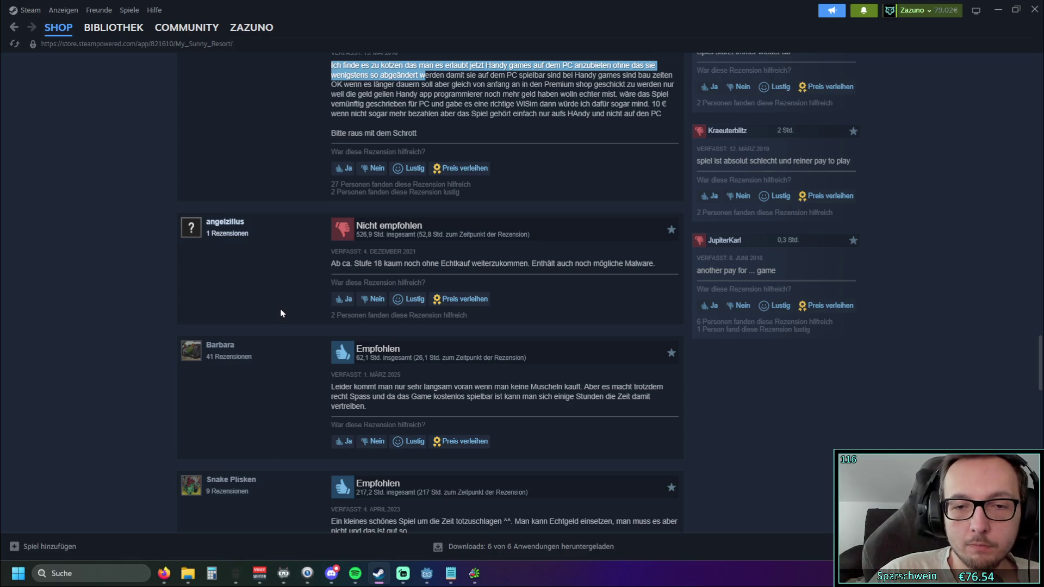
pyautogui.scroll(-1, 277, 304)
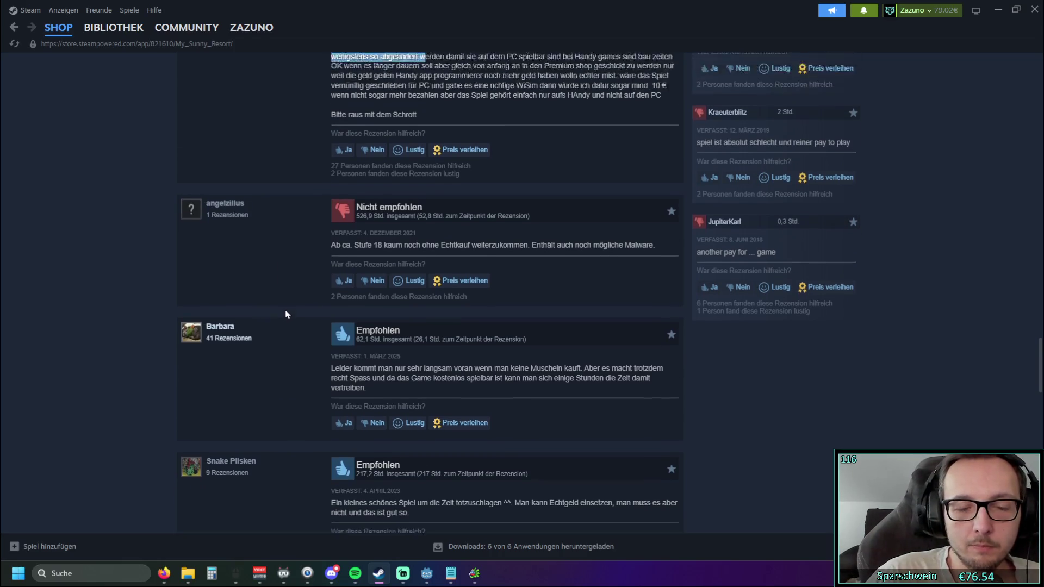
pyautogui.scroll(3, 286, 313)
pyautogui.click(288, 304)
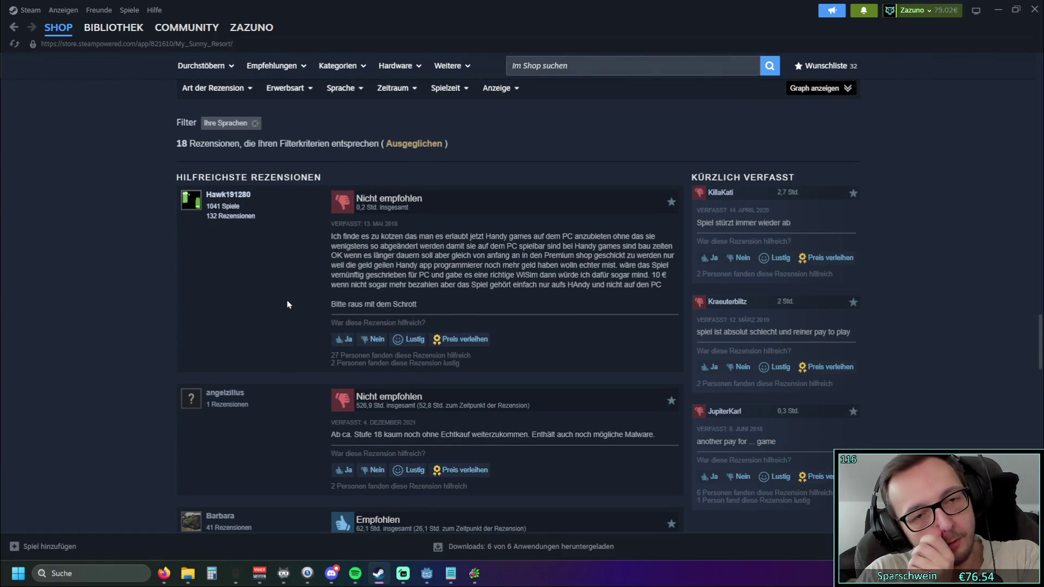
pyautogui.scroll(20, 287, 303)
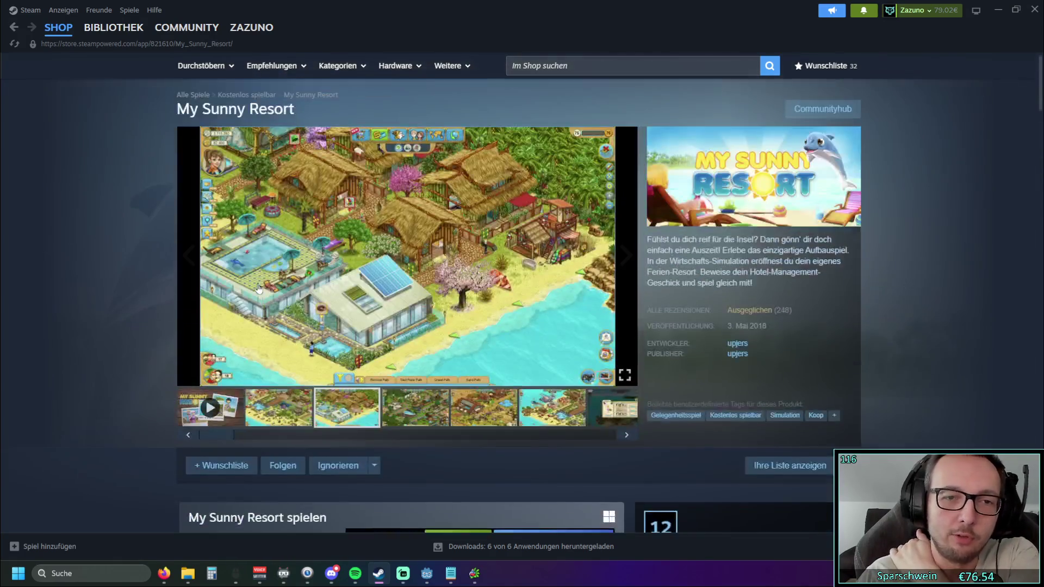
pyautogui.scroll(-4, 252, 286)
pyautogui.scroll(3, 244, 281)
pyautogui.scroll(1, 244, 281)
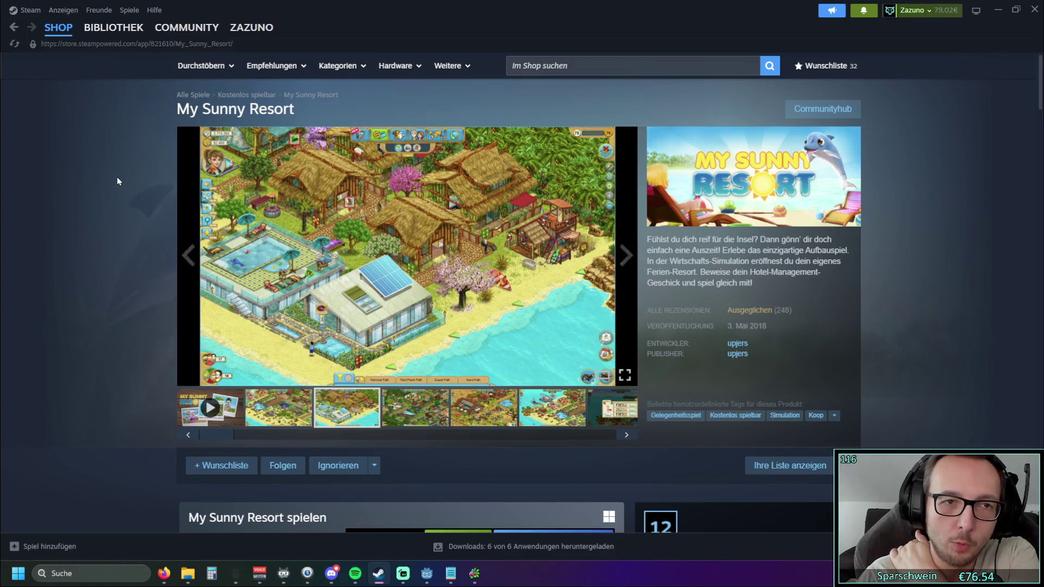
# Switch to the library showing the Fortune Mill page.
pyautogui.click(113, 30)
pyautogui.click(57, 28)
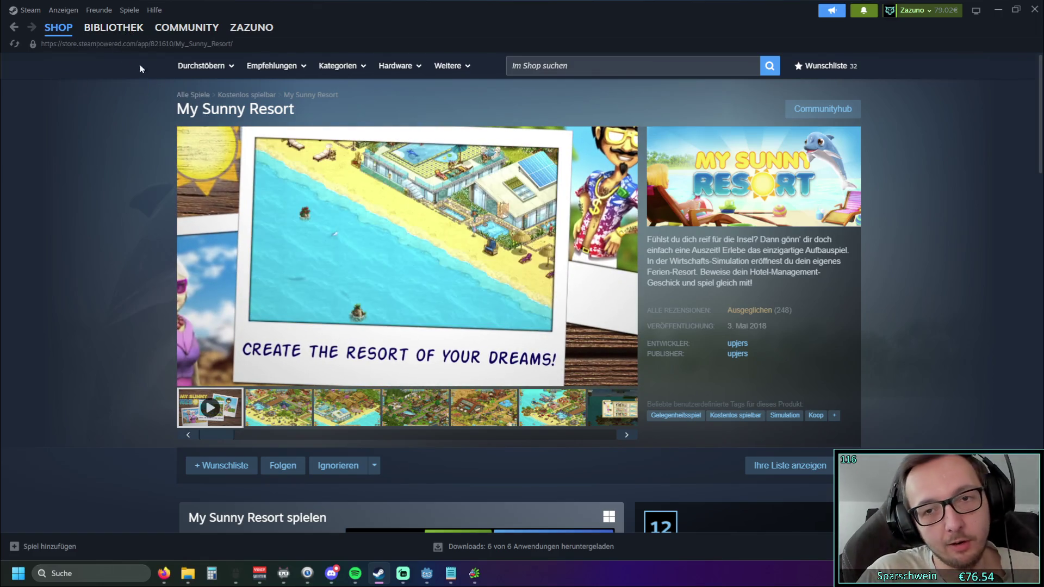
pyautogui.click(113, 27)
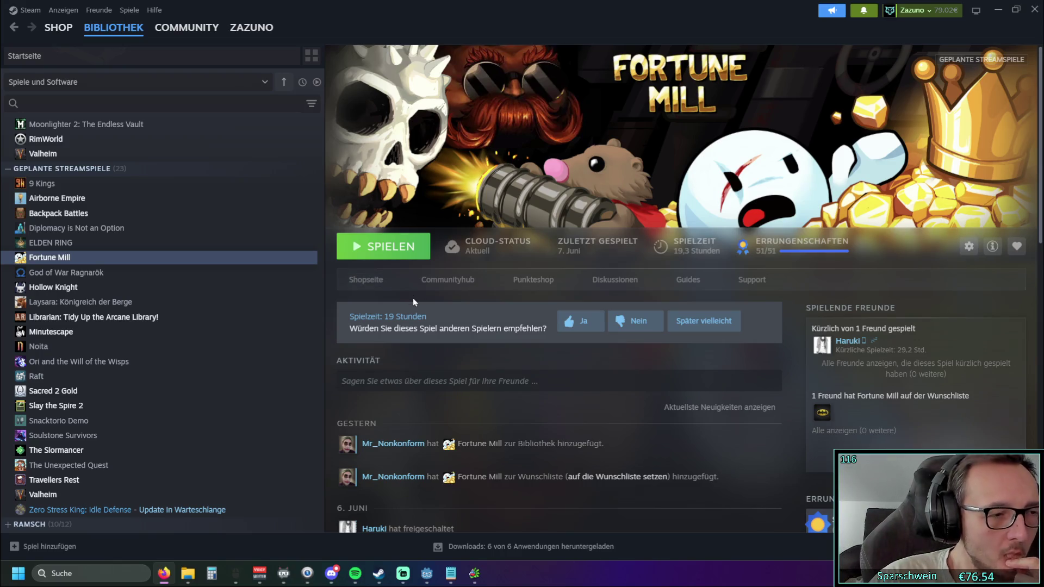
# Select Godot Engine under Favoriten in the library, then minimize Steam.
pyautogui.scroll(15, 109, 326)
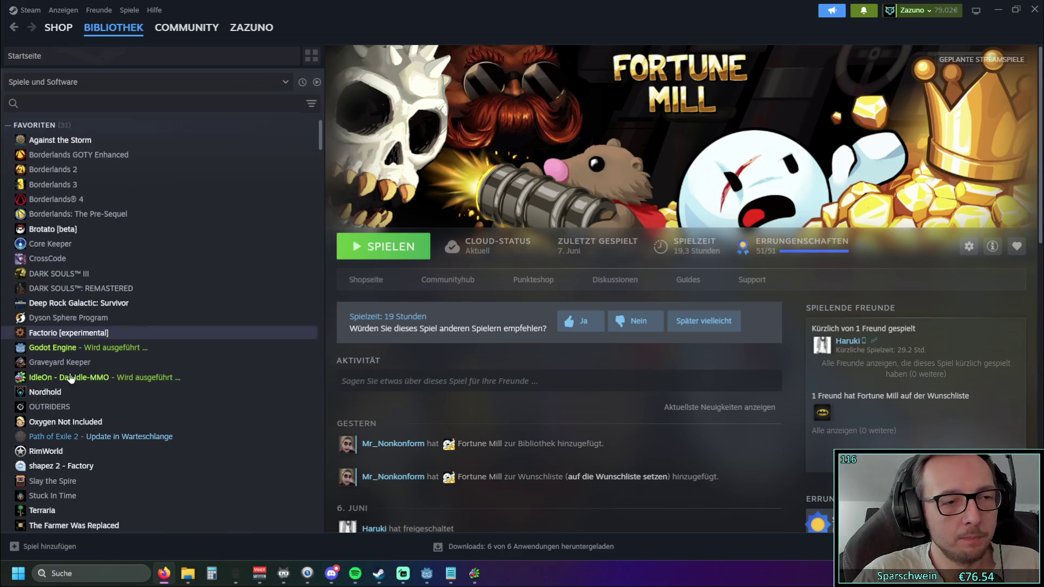
pyautogui.click(109, 348)
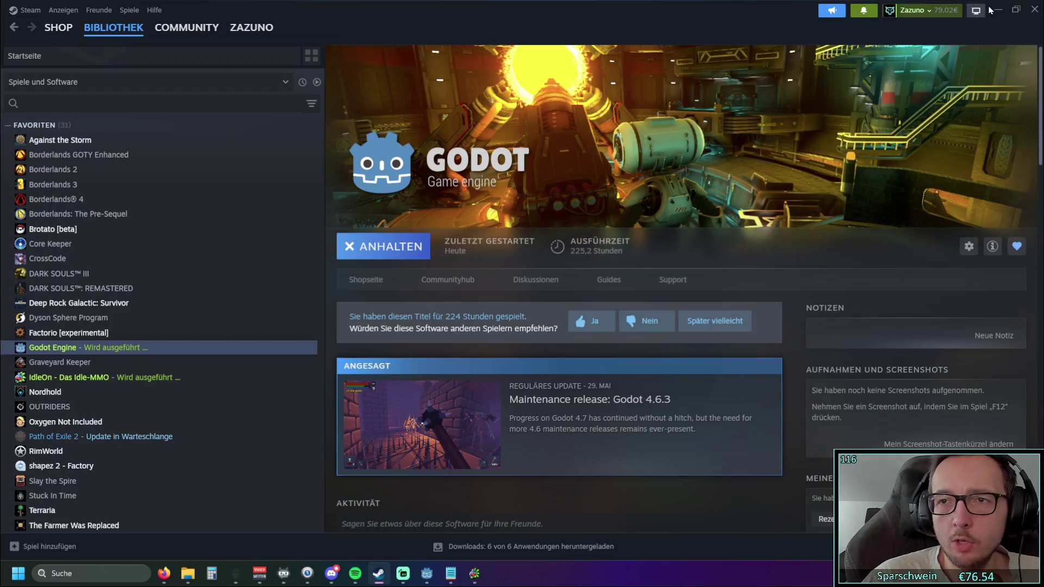
pyautogui.click(998, 10)
pyautogui.scroll(-20, 509, 265)
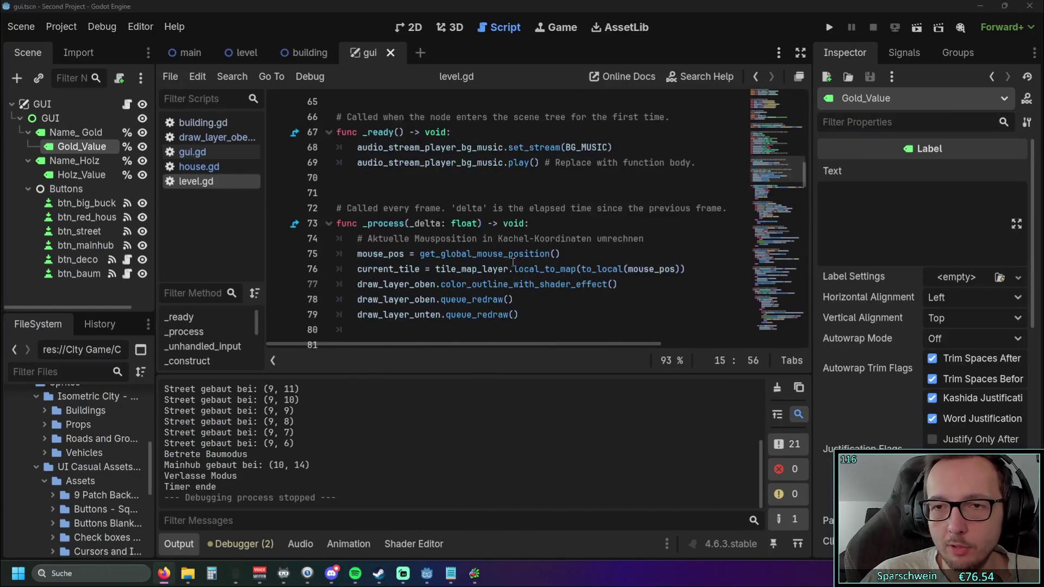
# Browse level.gd near line 298, collapse the Output panel, and fold the _construct function.
pyautogui.moveTo(808, 182)
pyautogui.mouseDown()
pyautogui.moveTo(804, 327)
pyautogui.moveTo(828, 126)
pyautogui.moveTo(772, 212)
pyautogui.moveTo(712, 234)
pyautogui.moveTo(658, 125)
pyautogui.moveTo(600, 338)
pyautogui.mouseUp()
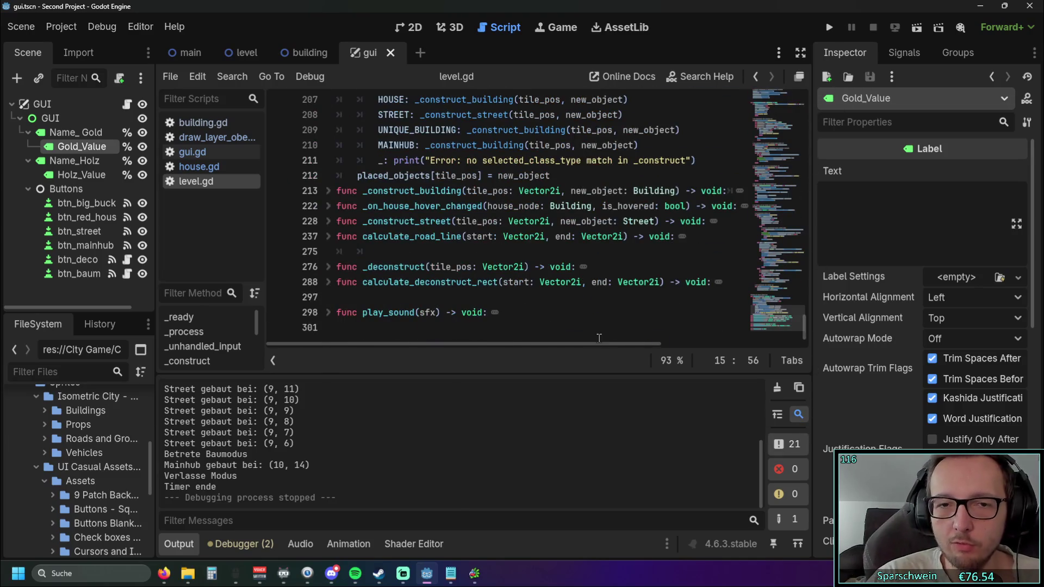
pyautogui.click(543, 315)
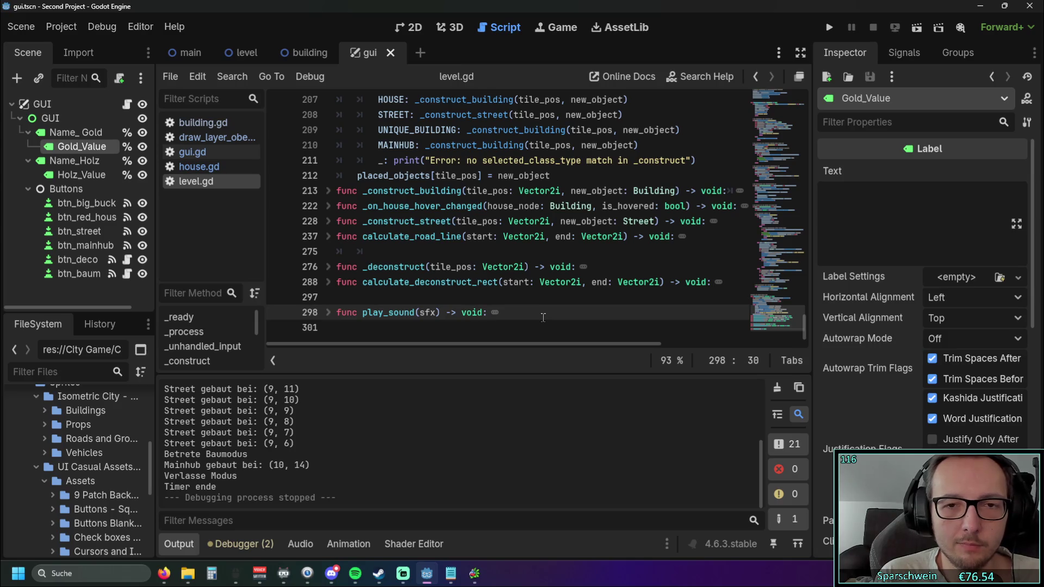
pyautogui.scroll(15, 543, 223)
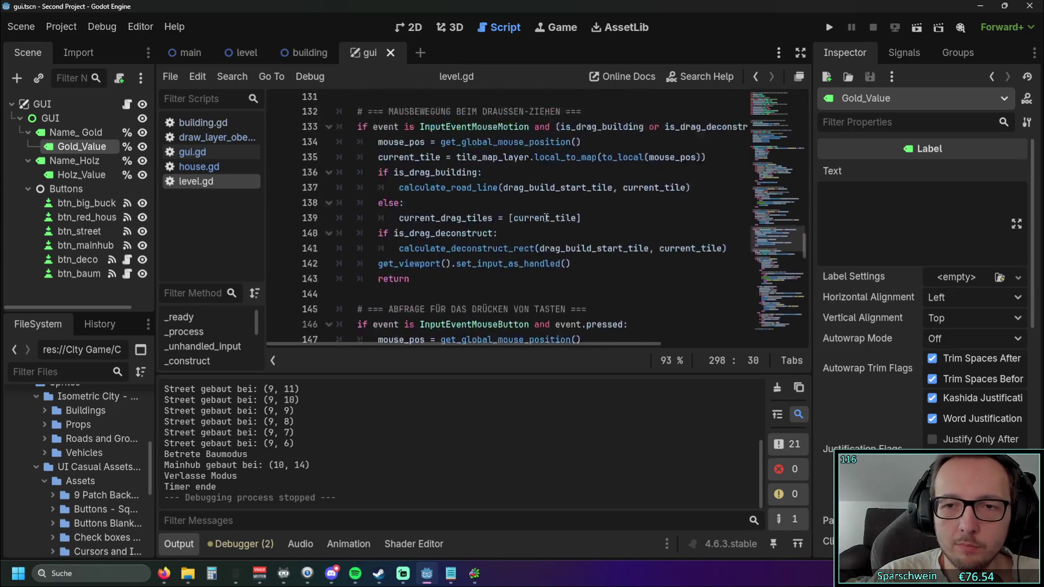
pyautogui.scroll(10, 532, 217)
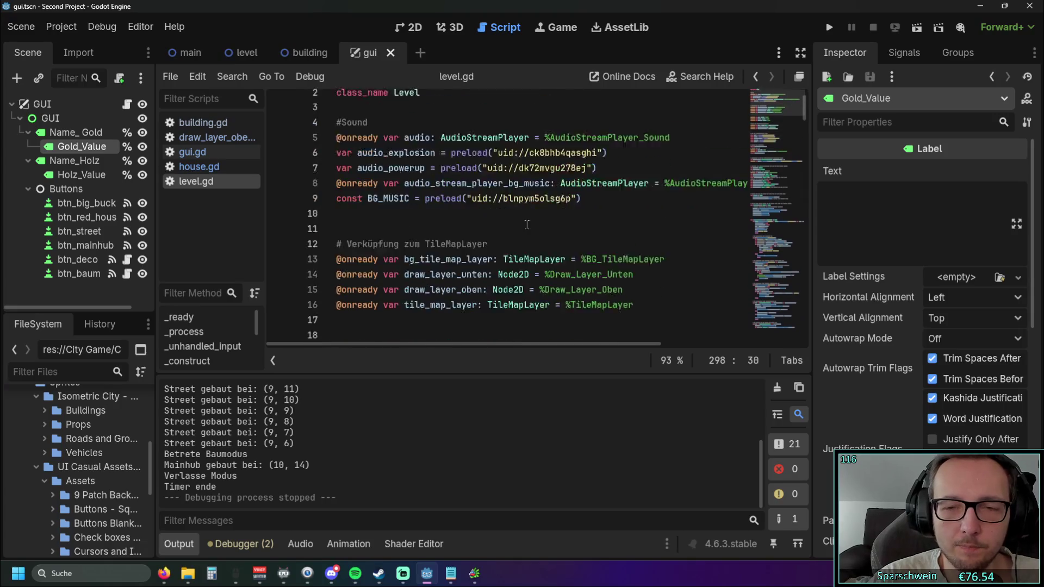
pyautogui.scroll(-12, 526, 224)
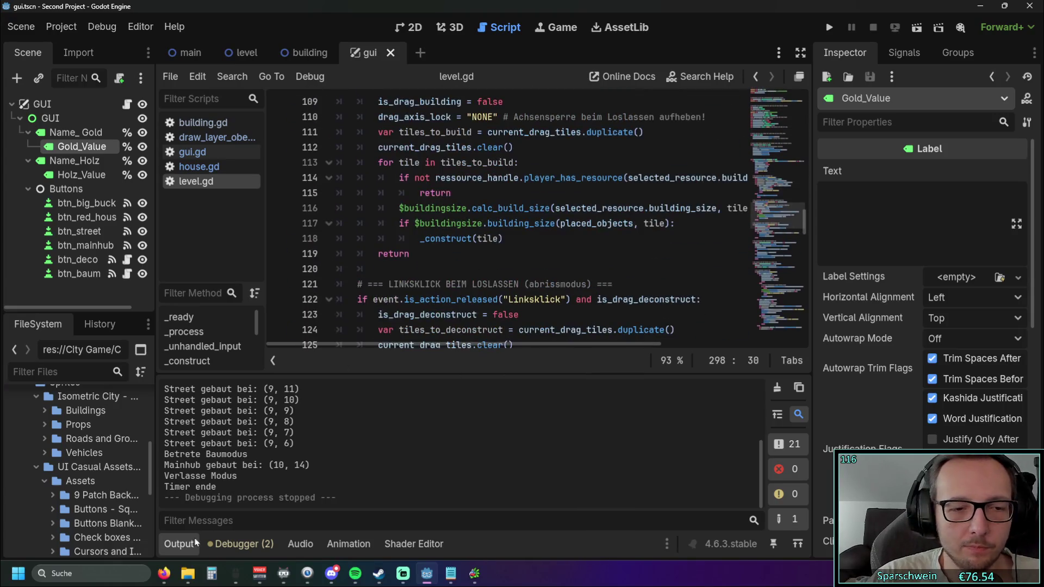
pyautogui.click(182, 549)
pyautogui.scroll(-15, 434, 328)
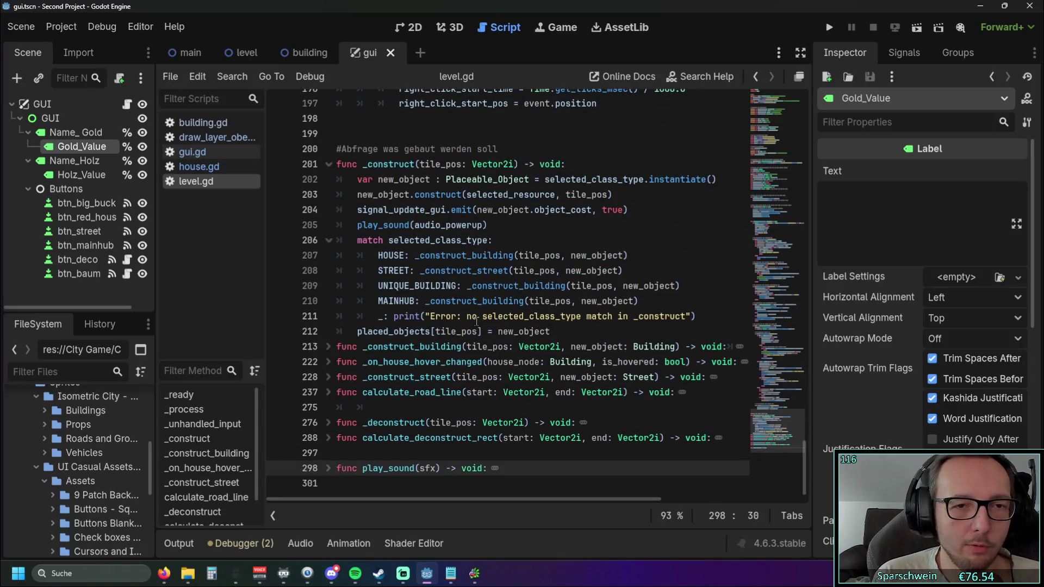
pyautogui.click(326, 166)
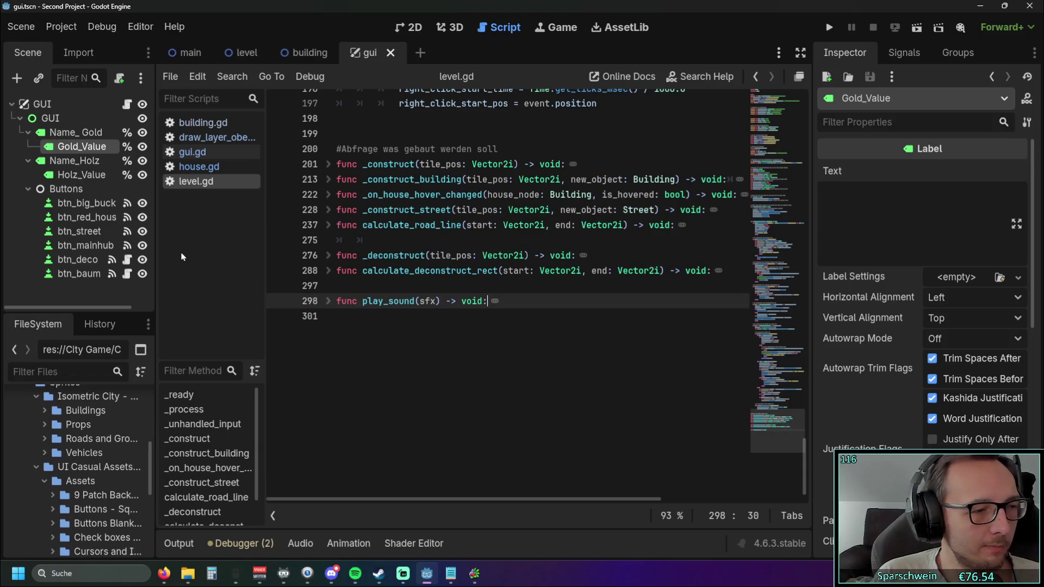
# Review level.gd's _unhandled_input and folded functions, then open the building scene.
pyautogui.scroll(7, 449, 270)
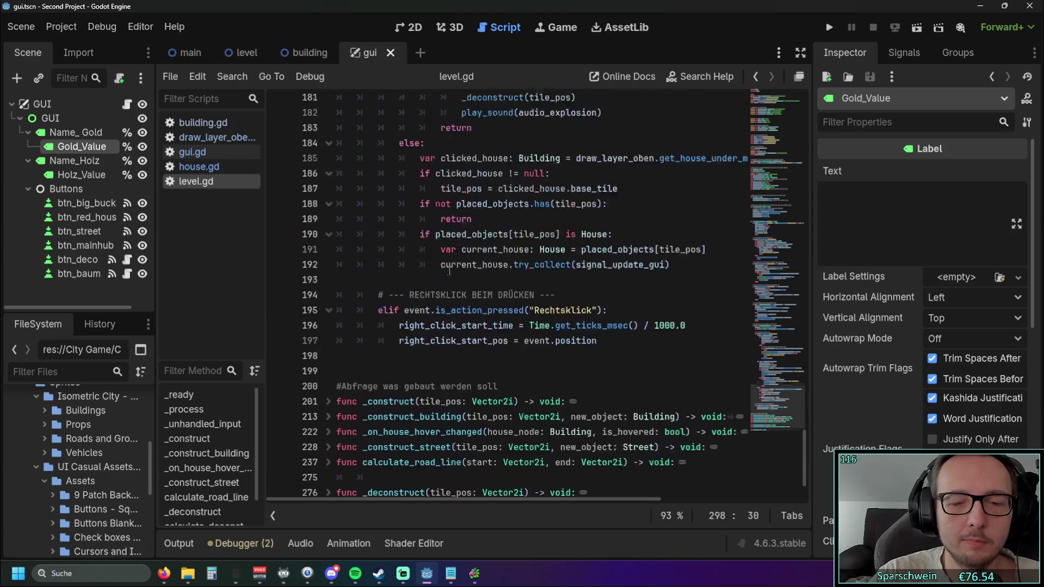
pyautogui.scroll(10, 449, 271)
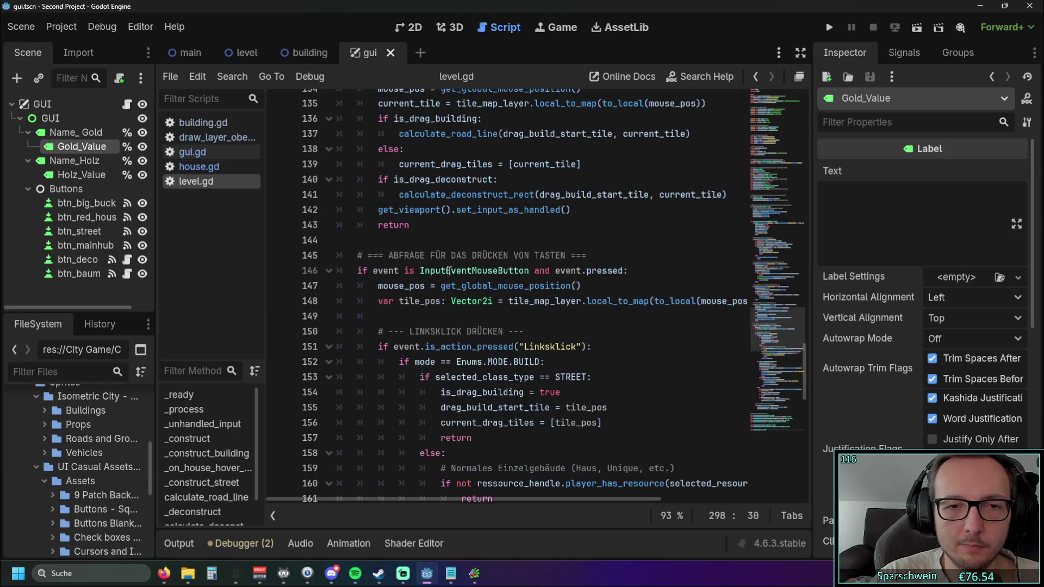
pyautogui.scroll(8, 424, 271)
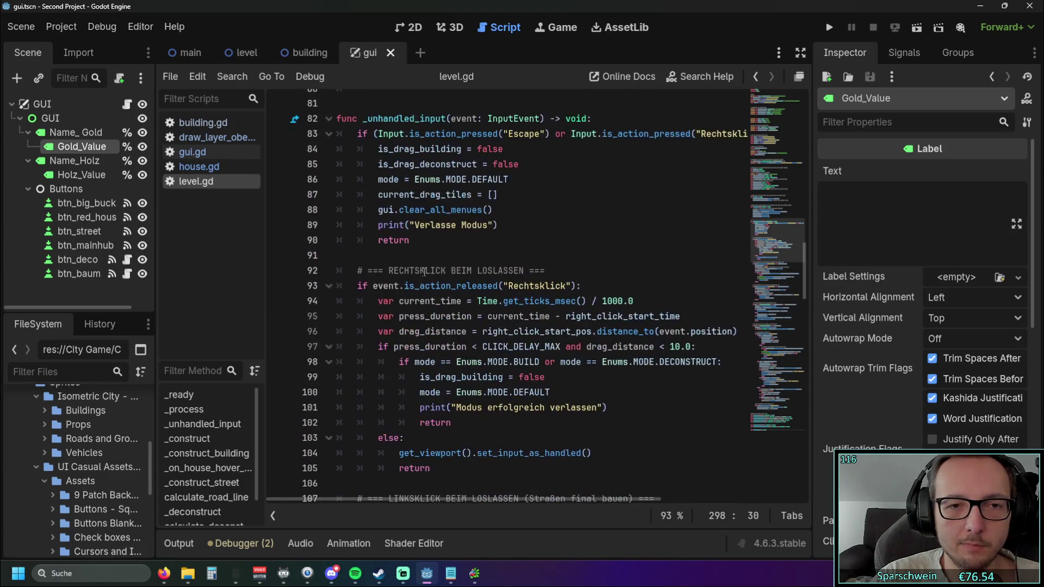
pyautogui.scroll(3, 421, 271)
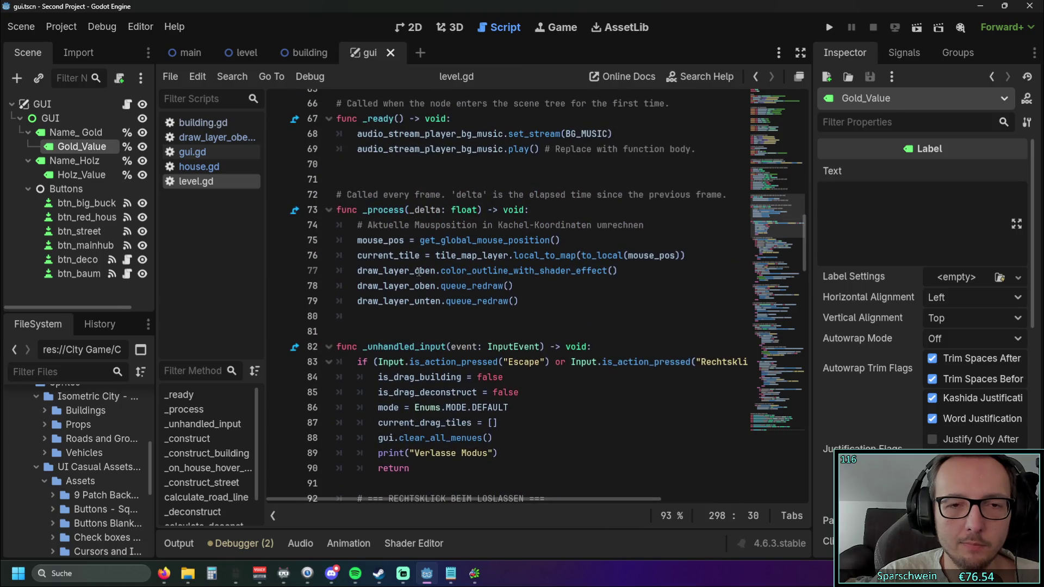
pyautogui.scroll(-20, 442, 315)
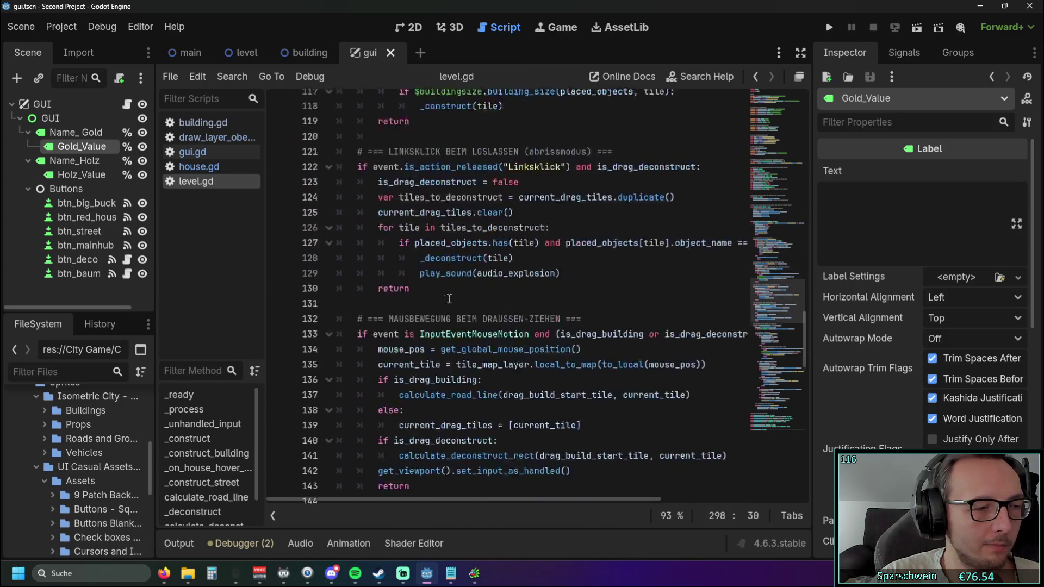
pyautogui.scroll(-2, 445, 293)
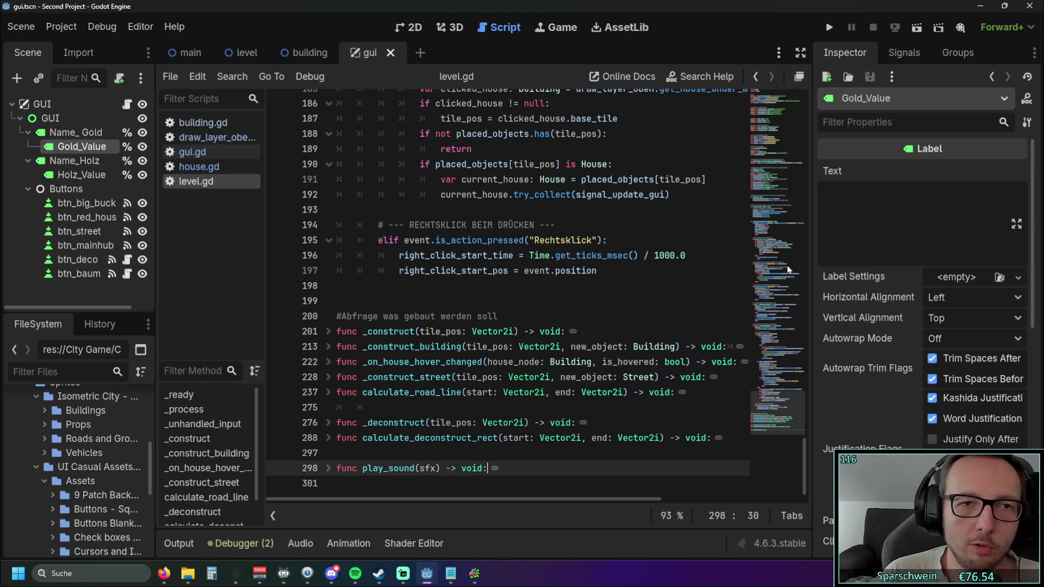
pyautogui.click(307, 61)
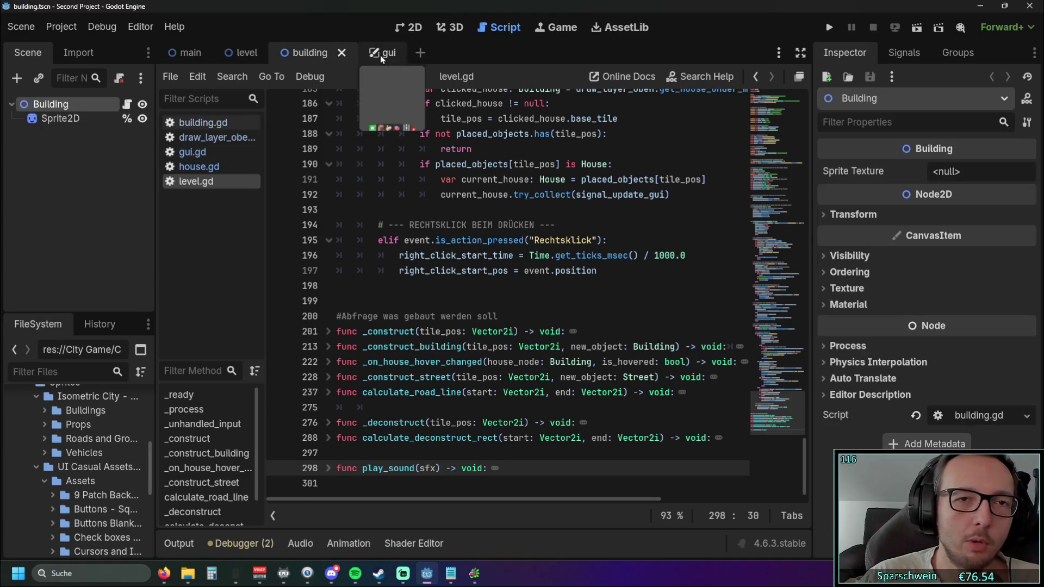
# Switch to the gui scene and widen the script list panel.
pyautogui.click(369, 55)
pyautogui.scroll(5, 423, 144)
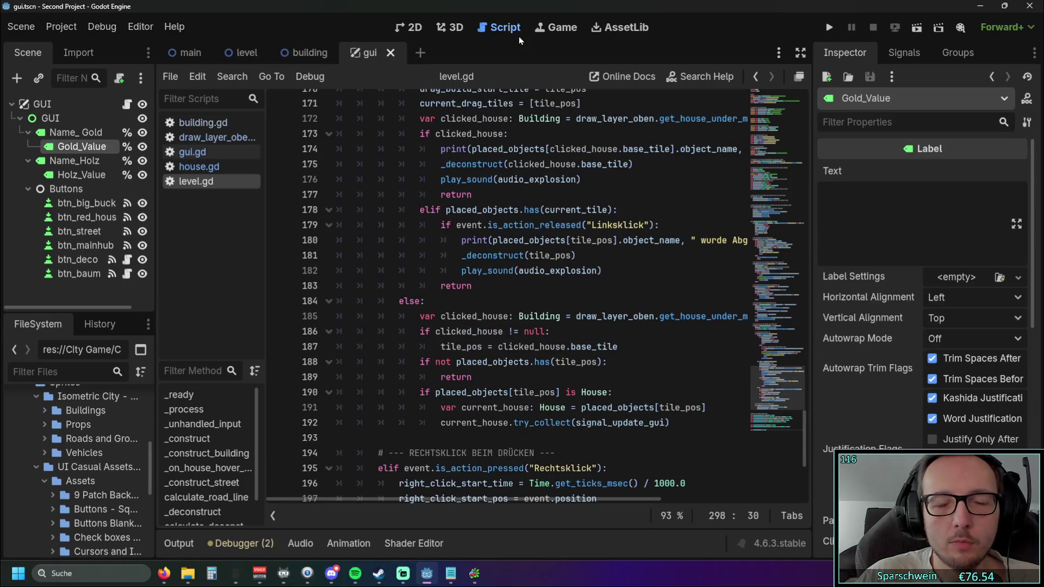
pyautogui.moveTo(267, 234)
pyautogui.mouseDown()
pyautogui.moveTo(375, 234)
pyautogui.moveTo(350, 234)
pyautogui.mouseUp()
pyautogui.scroll(-2, 227, 450)
pyautogui.scroll(2, 227, 450)
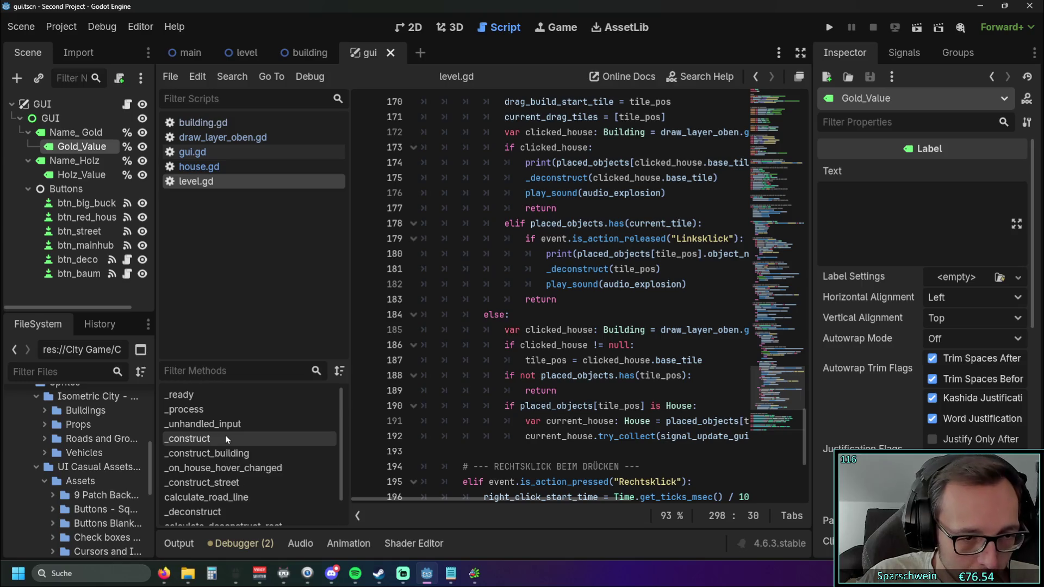
pyautogui.scroll(-2, 218, 439)
pyautogui.scroll(4, 87, 435)
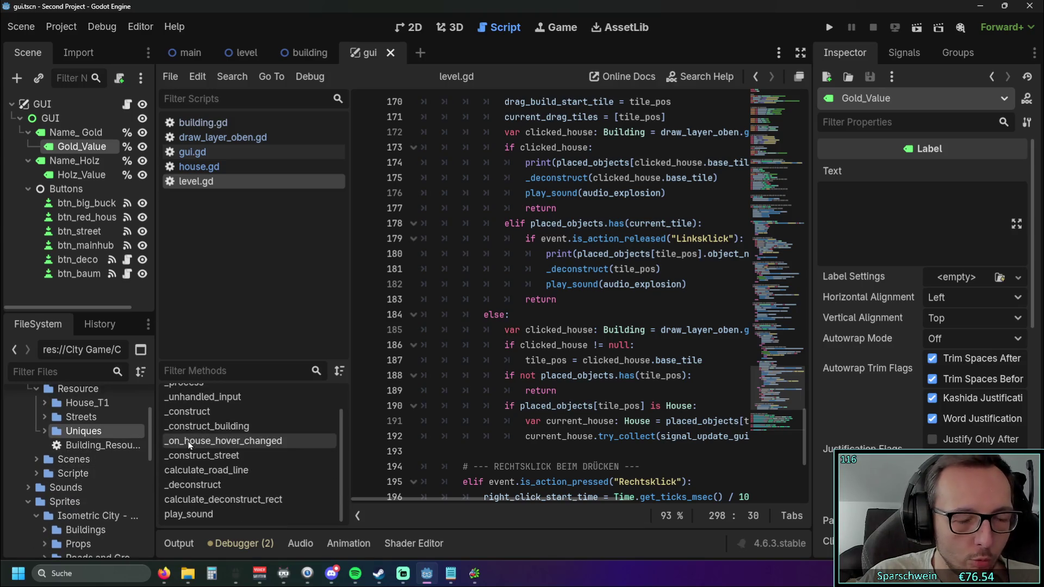
pyautogui.scroll(2, 188, 443)
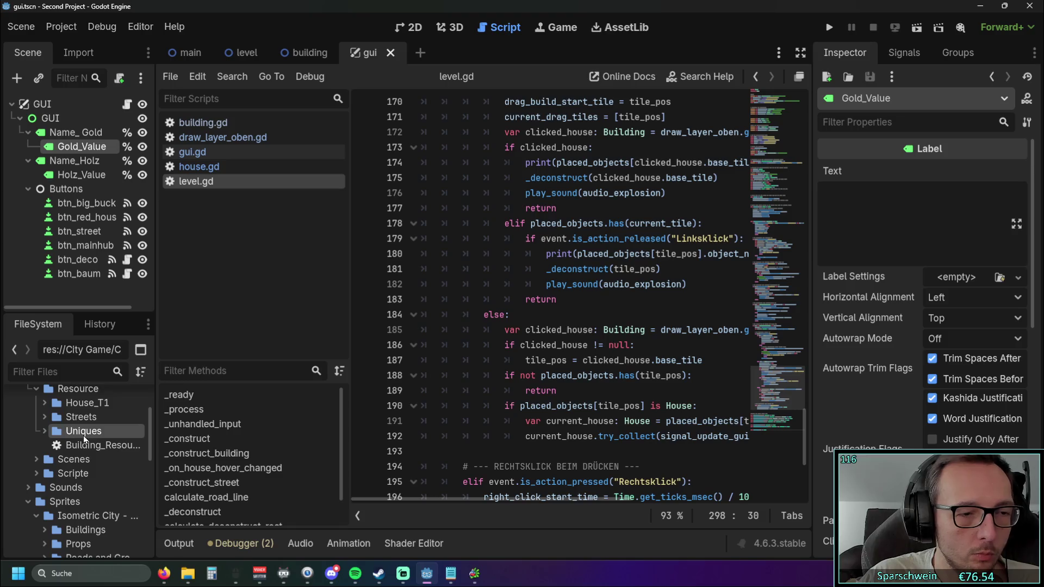
# In FileSystem, collapse the Uniques and Resource folders and expand Scripte.
pyautogui.click(44, 432)
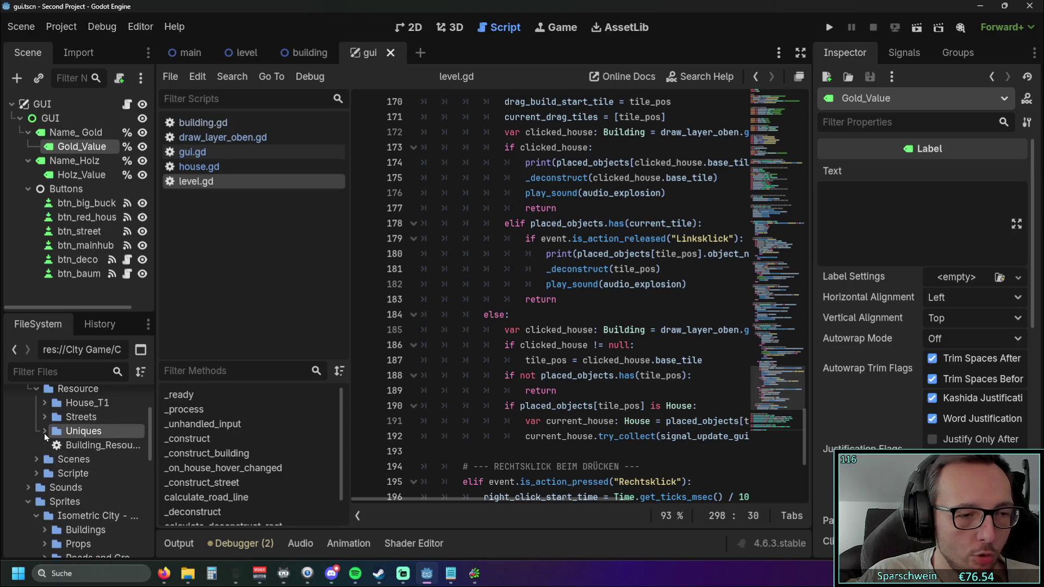
pyautogui.scroll(1, 41, 431)
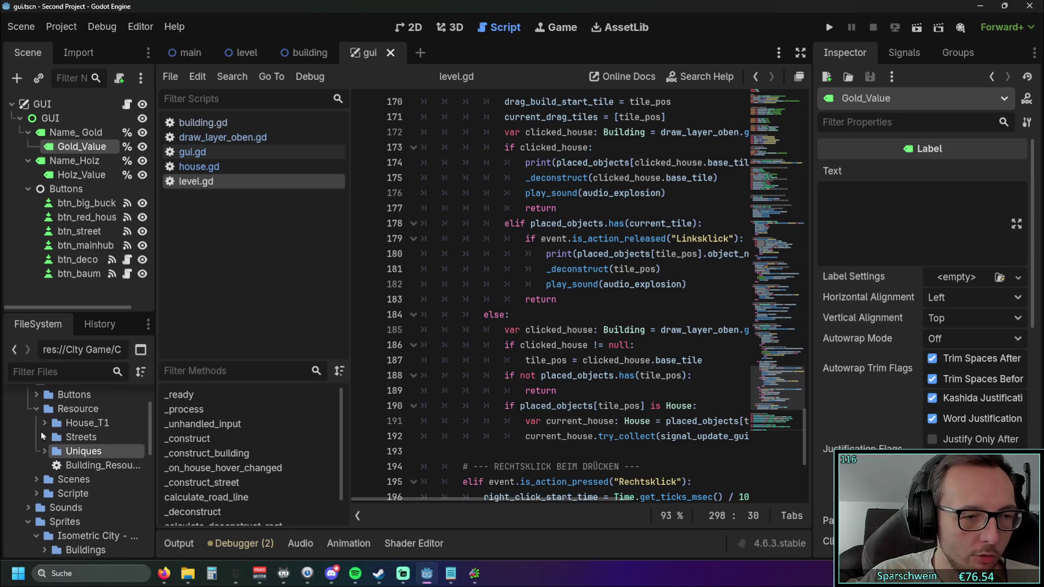
pyautogui.click(38, 409)
pyautogui.click(35, 437)
pyautogui.scroll(-5, 34, 437)
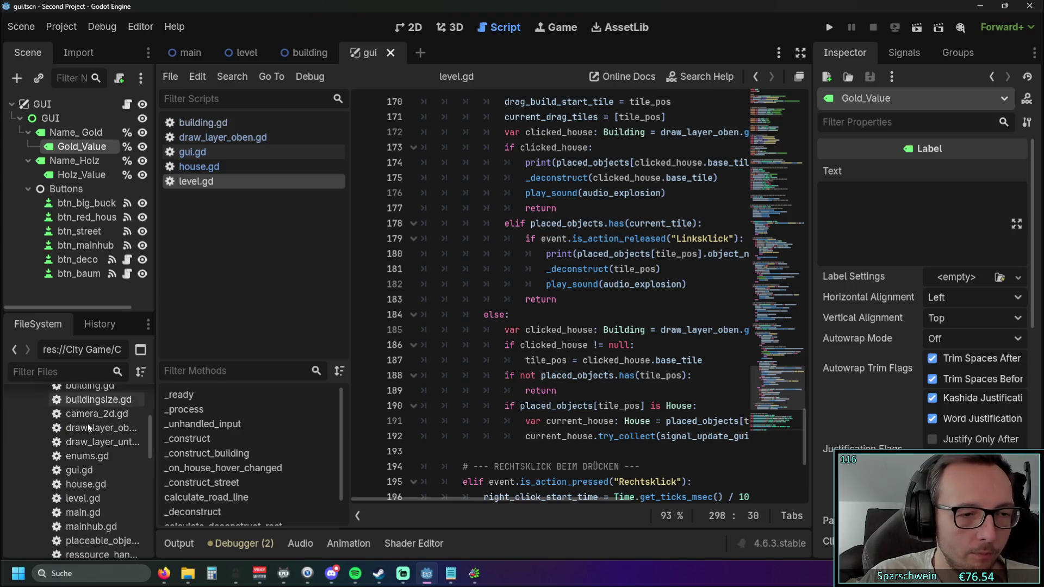
pyautogui.scroll(3, 108, 422)
pyautogui.scroll(3, 107, 424)
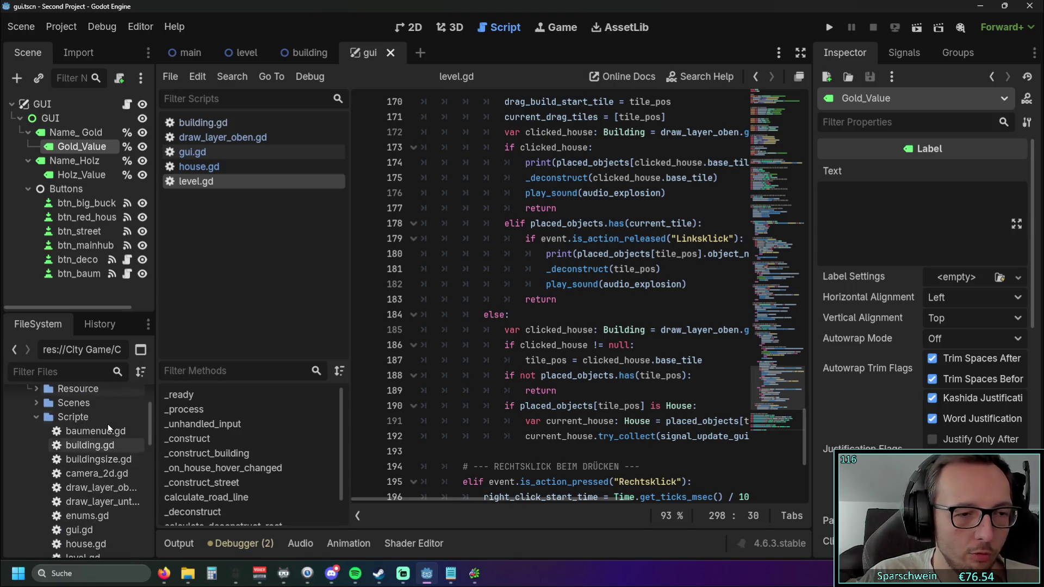
pyautogui.scroll(-8, 94, 427)
pyautogui.scroll(1, 92, 427)
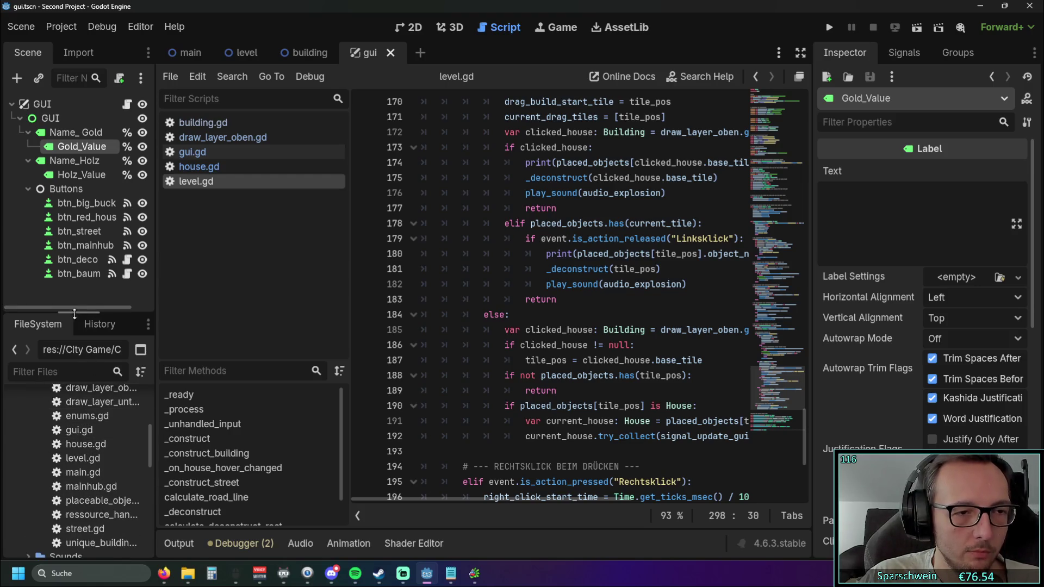
# Drag the dock splitter up to make the FileSystem panel taller.
pyautogui.moveTo(83, 315); pyautogui.dragTo(81, 267)
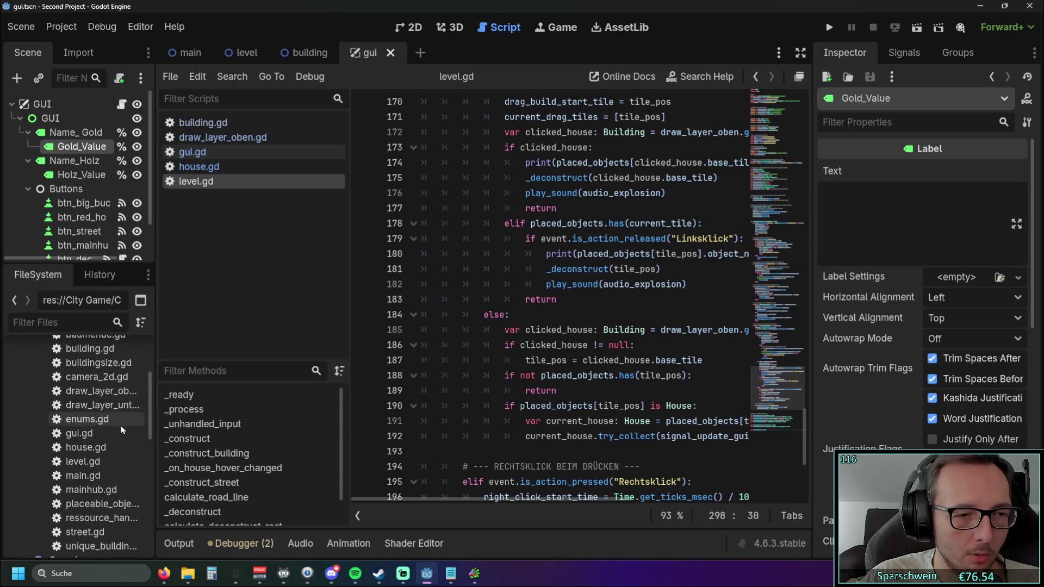
pyautogui.scroll(2, 121, 426)
pyautogui.scroll(-2, 121, 430)
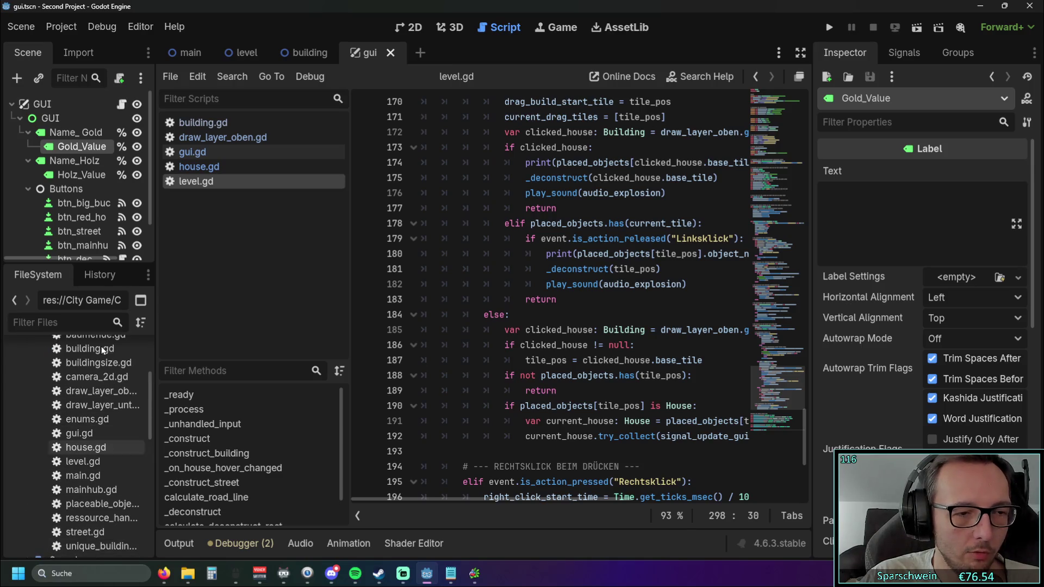
pyautogui.scroll(2, 106, 429)
pyautogui.scroll(-4, 107, 429)
pyautogui.scroll(4, 105, 435)
# Open gui.gd and scroll through its button handlers.
pyautogui.scroll(-2, 104, 433)
pyautogui.doubleClick(110, 430)
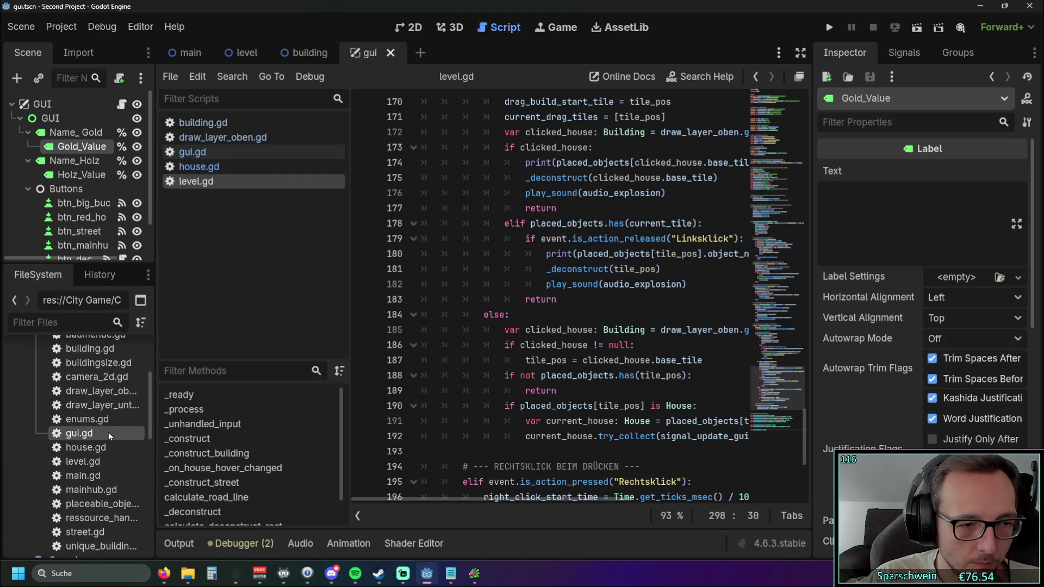
pyautogui.scroll(-15, 433, 324)
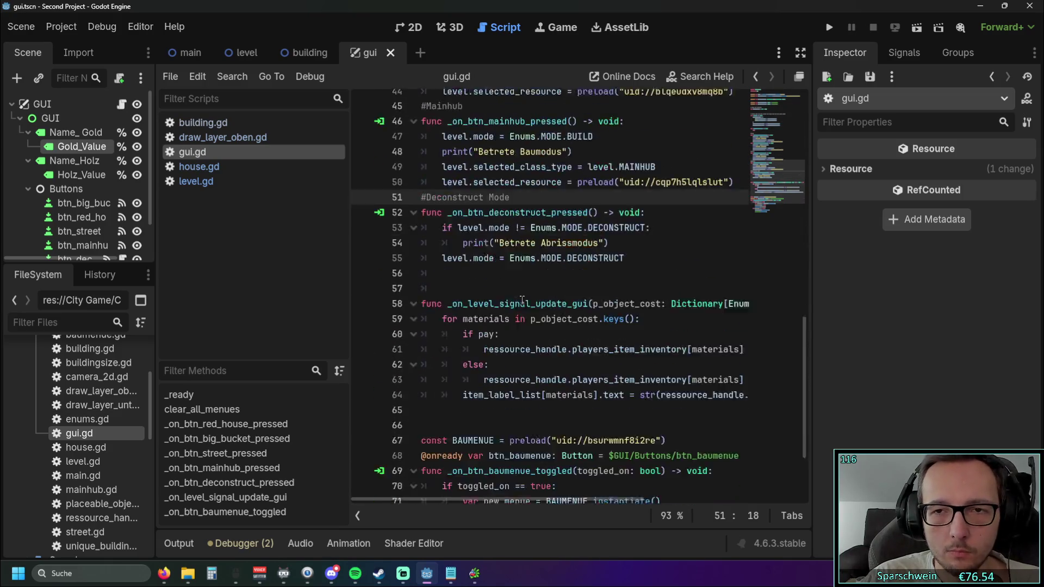
pyautogui.scroll(6, 528, 294)
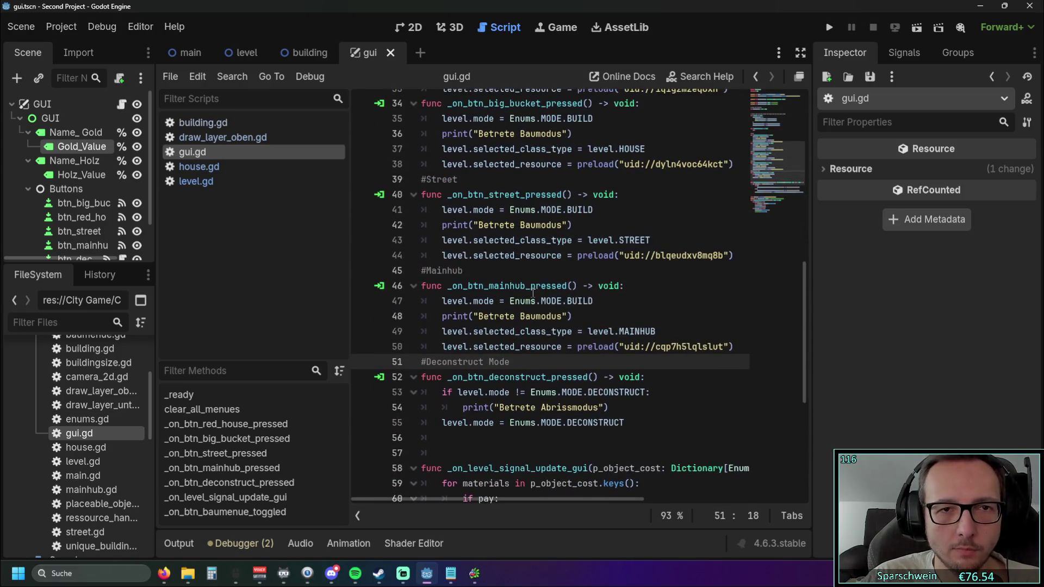
pyautogui.scroll(-6, 567, 287)
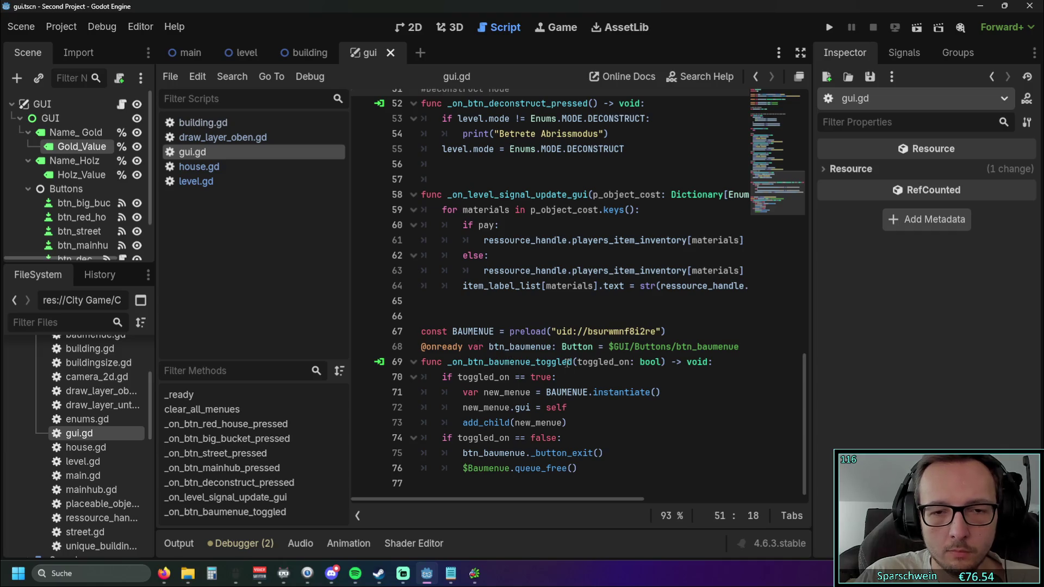
# Select and deselect the BAUMENUE toggle code on lines 67–76, then open baumenue.gd.
pyautogui.moveTo(579, 468)
pyautogui.mouseDown()
pyautogui.moveTo(429, 468)
pyautogui.moveTo(416, 346)
pyautogui.mouseUp()
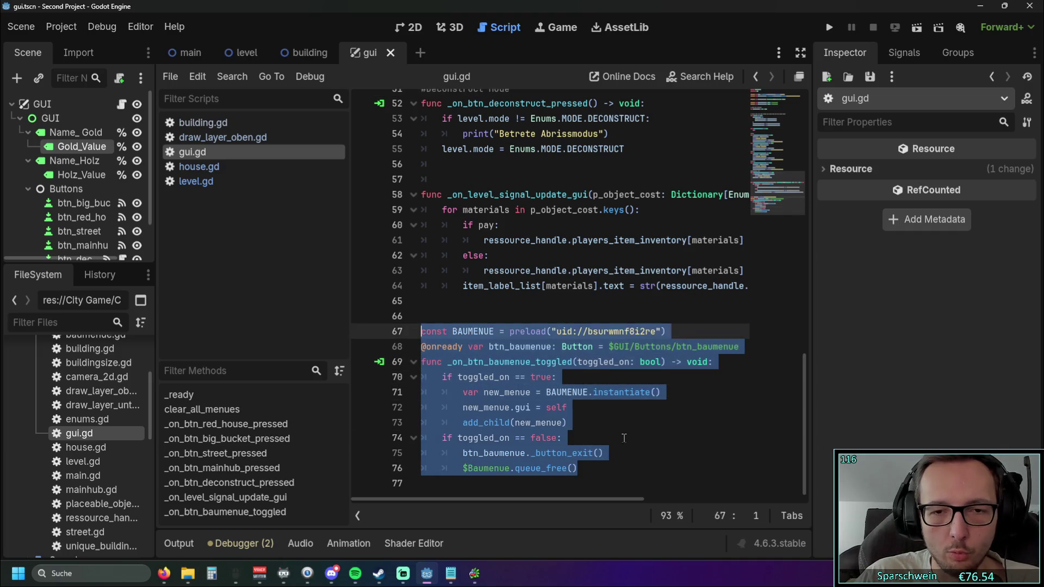
pyautogui.click(405, 439)
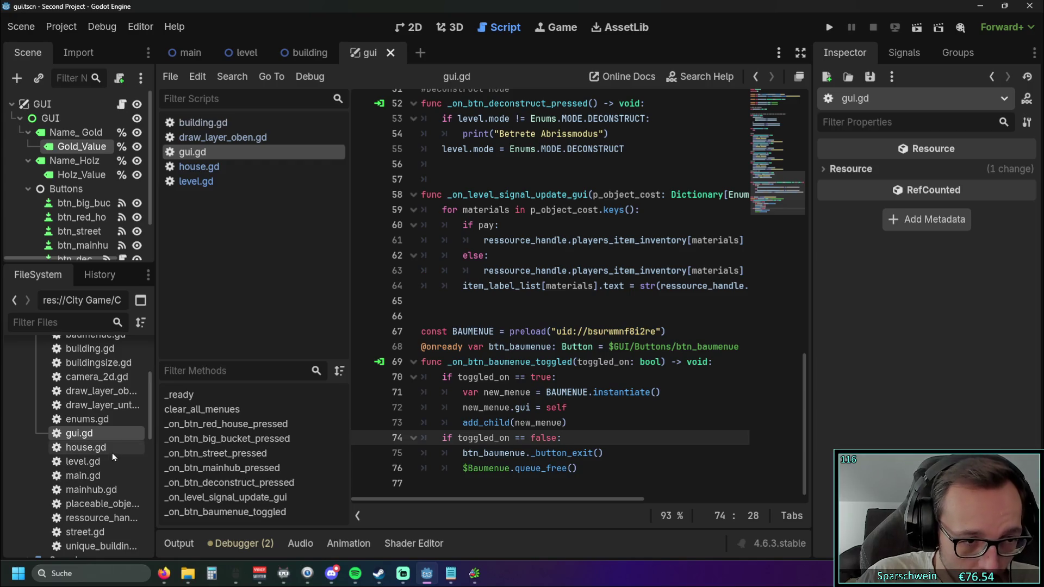
pyautogui.scroll(1, 112, 447)
pyautogui.scroll(-1, 104, 419)
pyautogui.scroll(2, 102, 416)
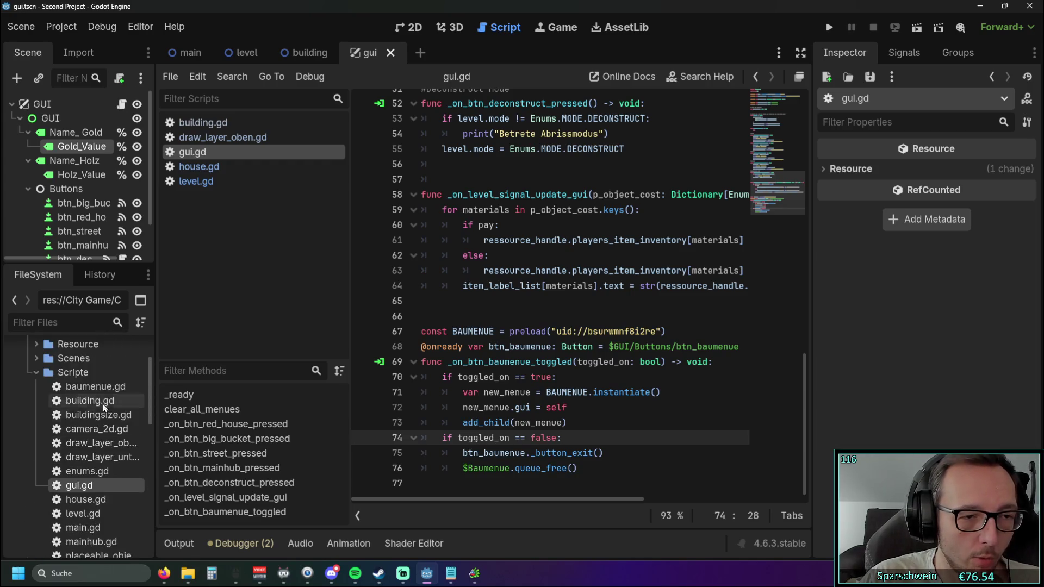
pyautogui.doubleClick(103, 386)
# Scroll baumenue.gd, widen the script list, and open baumenue.tscn from the Scenes folder.
pyautogui.scroll(-15, 609, 327)
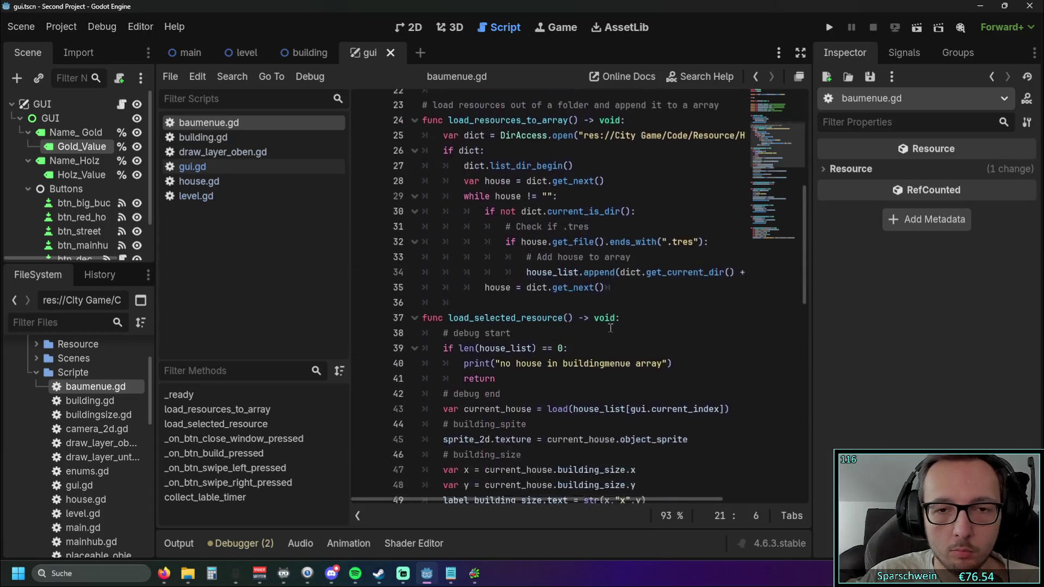
pyautogui.scroll(-1, 612, 325)
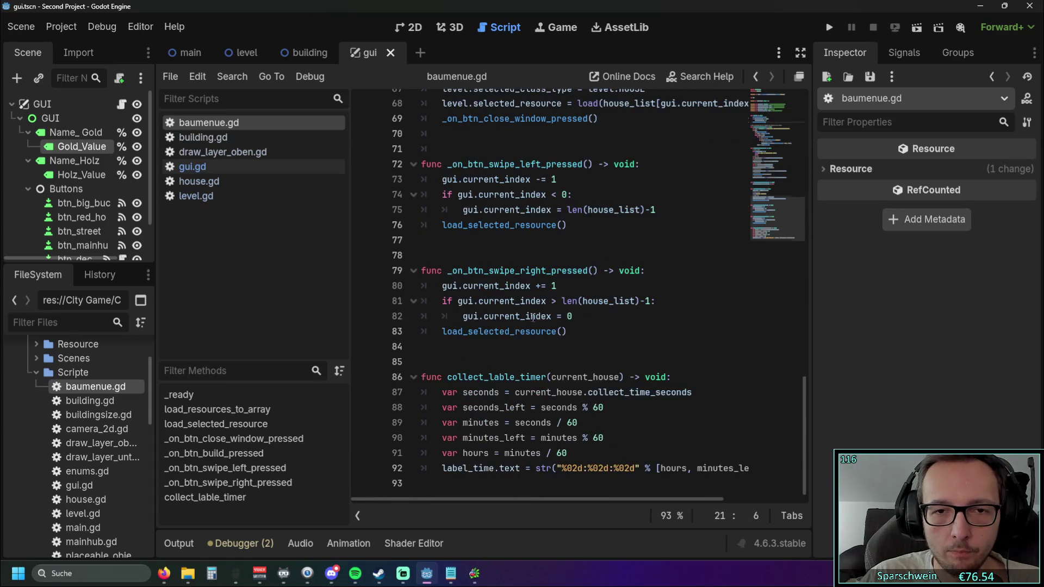
pyautogui.moveTo(352, 296); pyautogui.dragTo(239, 291)
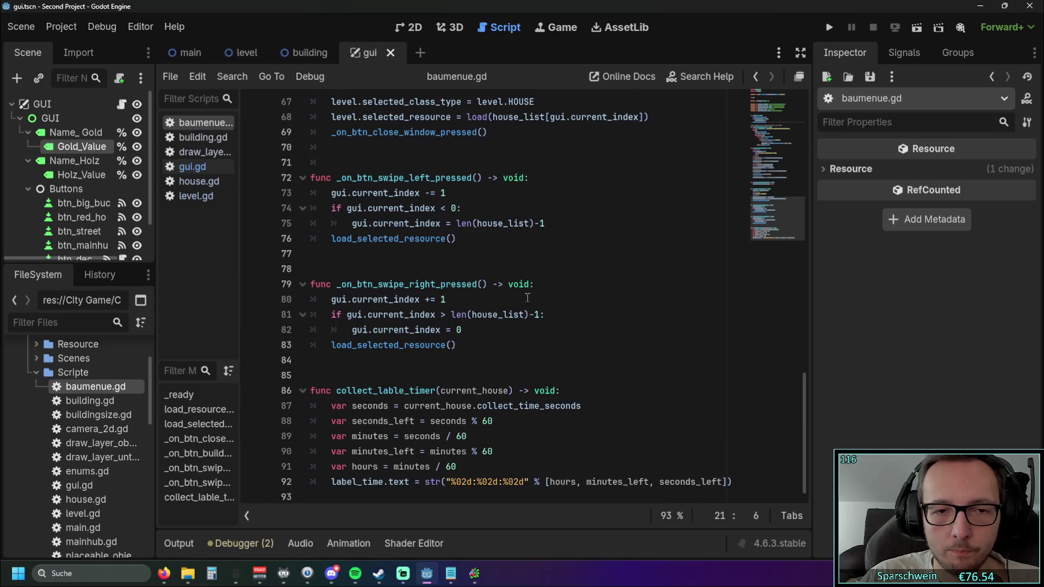
pyautogui.scroll(18, 529, 297)
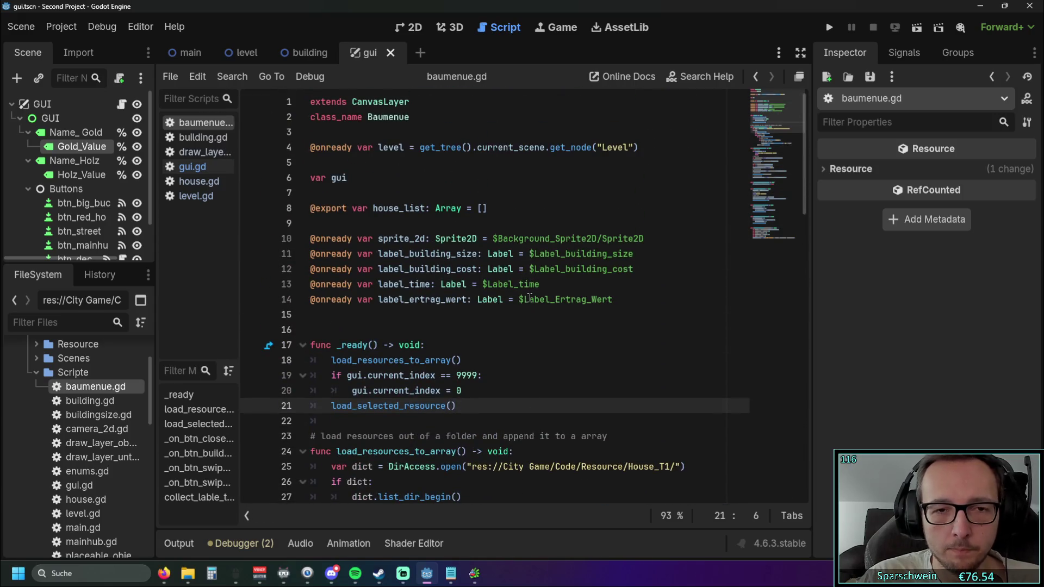
pyautogui.moveTo(241, 243)
pyautogui.mouseDown()
pyautogui.moveTo(392, 238)
pyautogui.moveTo(381, 238)
pyautogui.mouseUp()
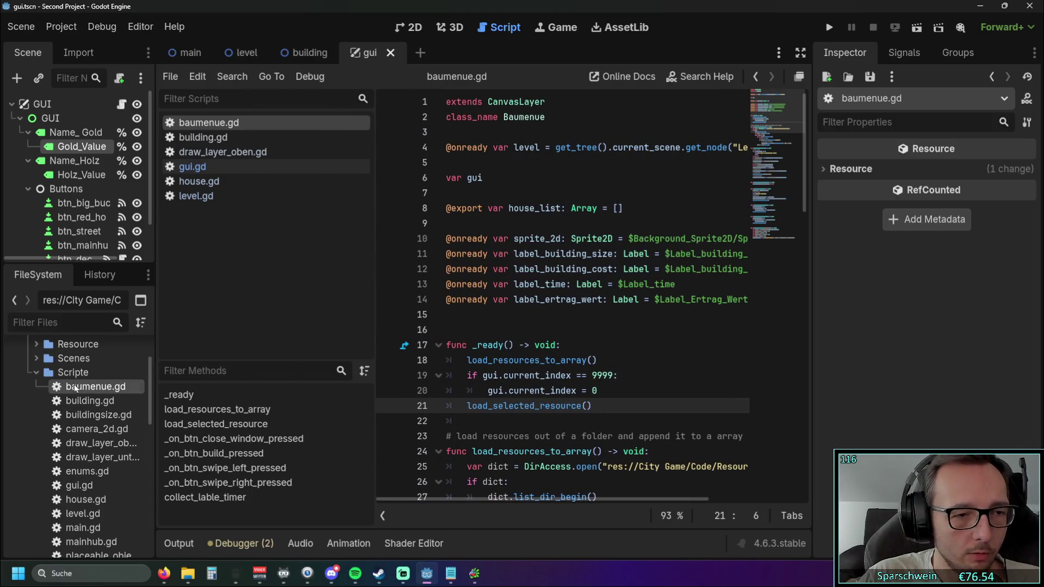
pyautogui.click(36, 358)
pyautogui.doubleClick(96, 374)
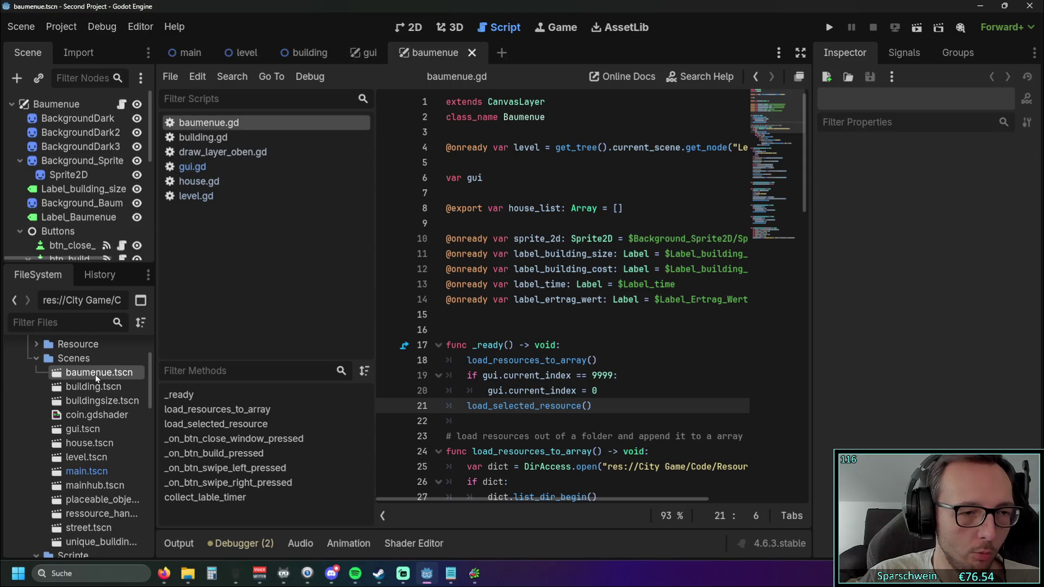
# Switch to the 2D view and centre the Baumenü panel with its cost, rent, preview and Bauen button.
pyautogui.click(403, 27)
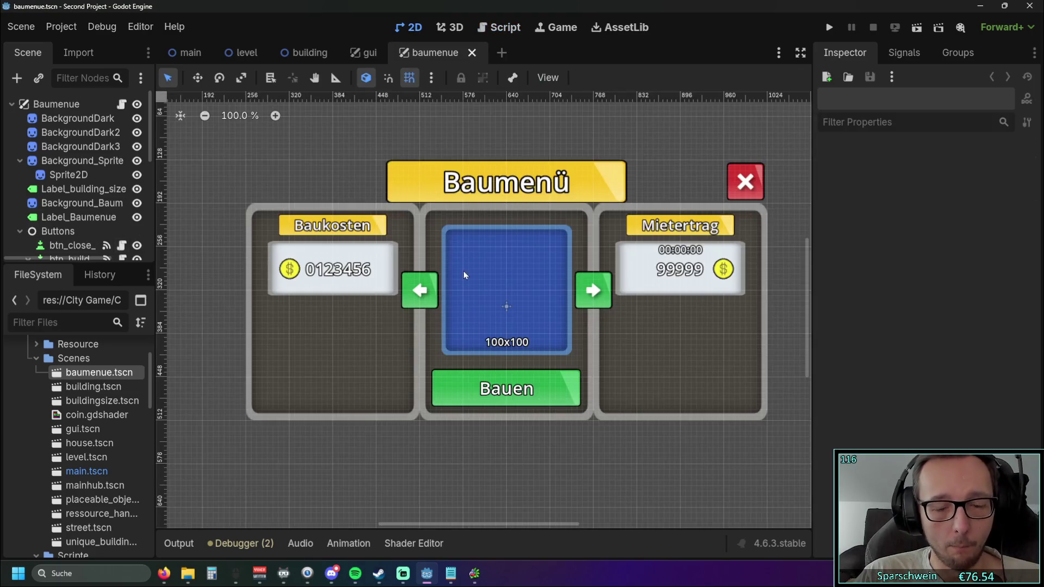
pyautogui.moveTo(521, 384)
pyautogui.mouseDown()
pyautogui.moveTo(462, 464)
pyautogui.moveTo(473, 473)
pyautogui.mouseUp()
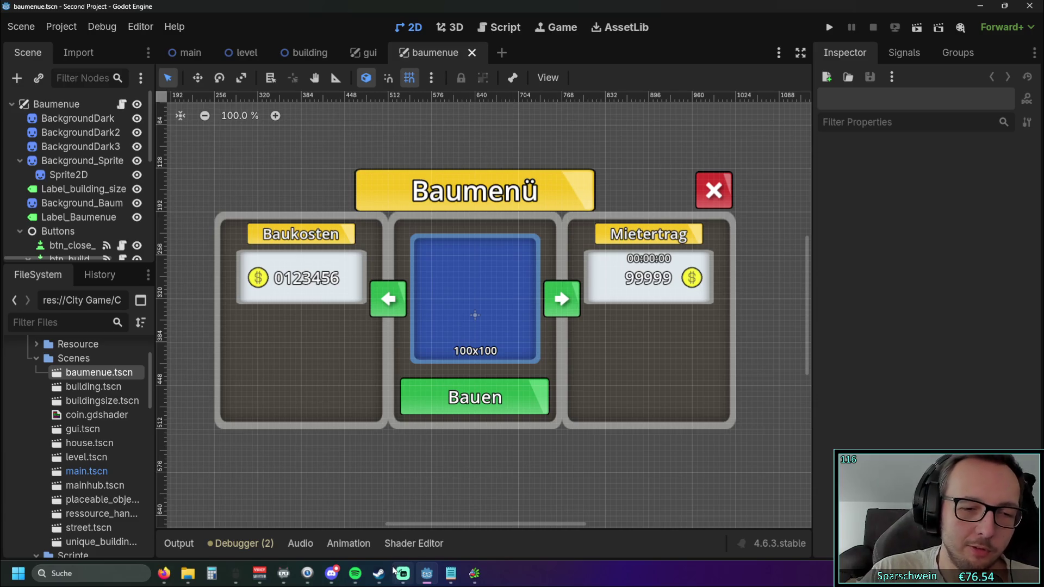
pyautogui.moveTo(387, 577)
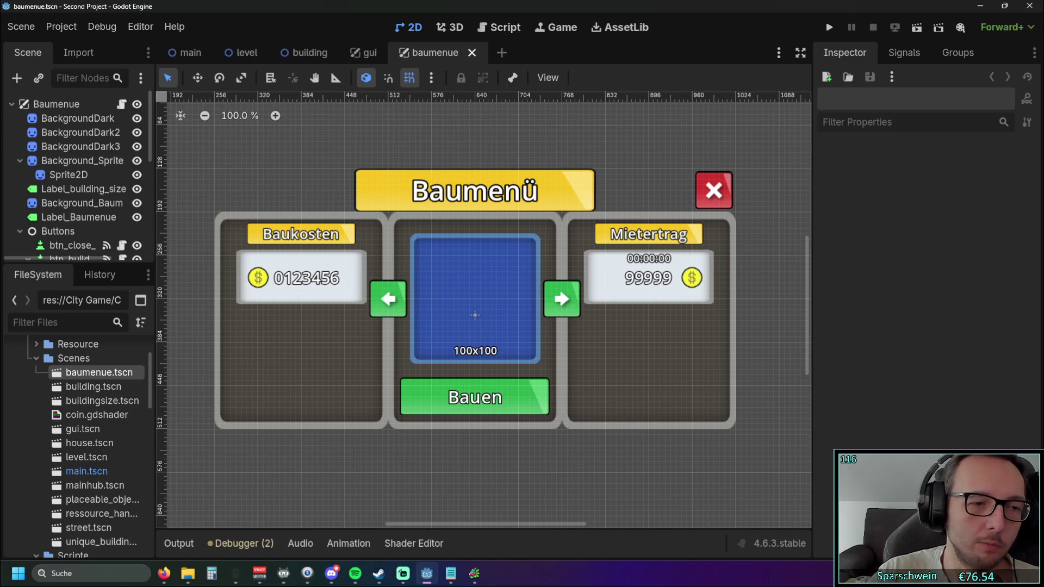
pyautogui.moveTo(82, 414)
pyautogui.mouseDown()
pyautogui.moveTo(92, 432)
pyautogui.moveTo(60, 532)
pyautogui.moveTo(116, 473)
pyautogui.moveTo(103, 471)
pyautogui.moveTo(106, 430)
pyautogui.moveTo(80, 367)
pyautogui.mouseUp()
# Move Outline.gdshader from the Images folder into Code/Scenes and confirm the move.
pyautogui.scroll(-5, 93, 431)
pyautogui.scroll(10, 117, 474)
pyautogui.scroll(5, 103, 463)
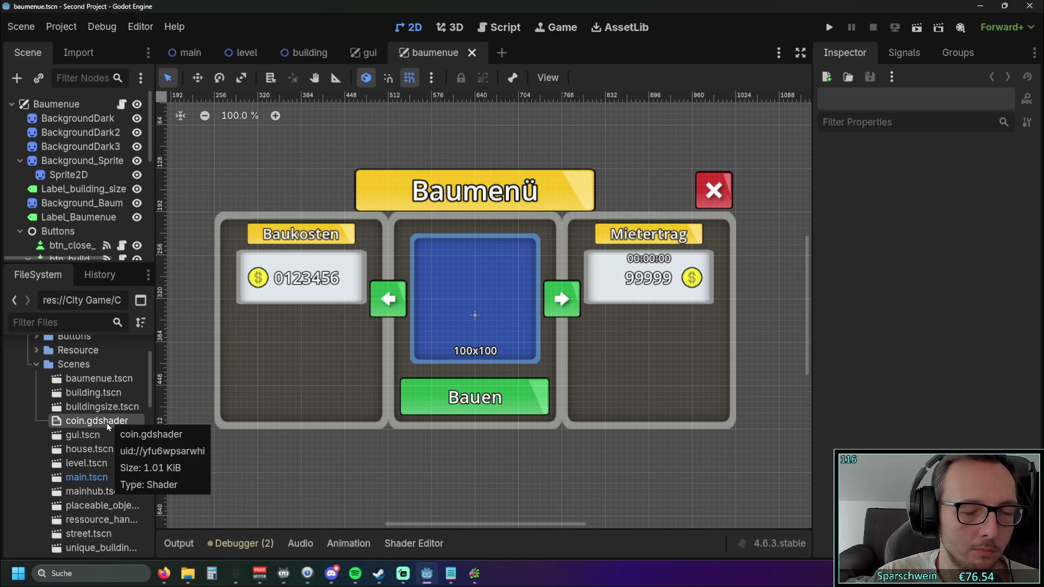
pyautogui.scroll(-8, 98, 444)
pyautogui.scroll(-8, 94, 449)
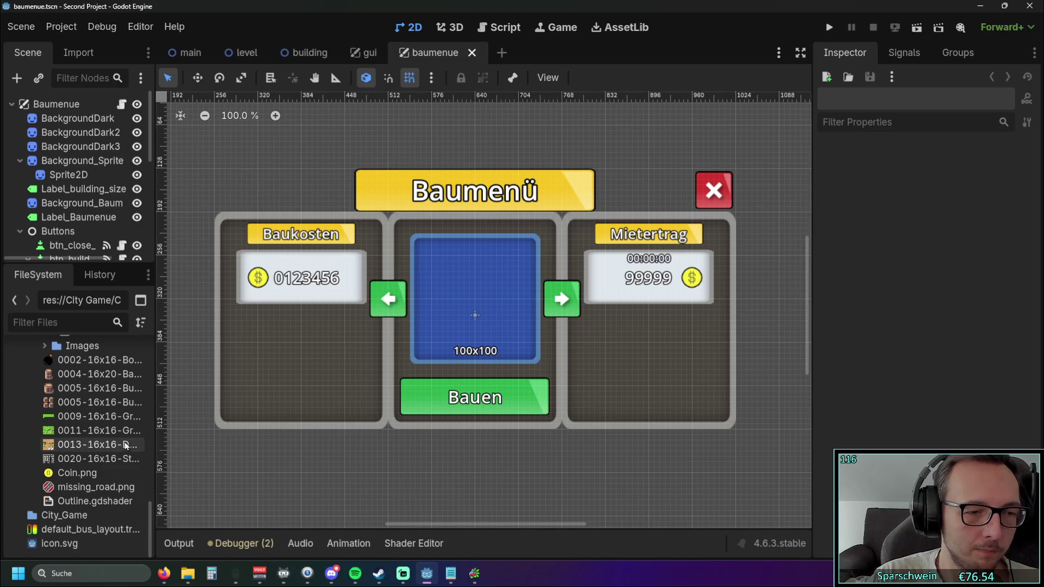
pyautogui.scroll(4, 109, 457)
pyautogui.scroll(-4, 89, 473)
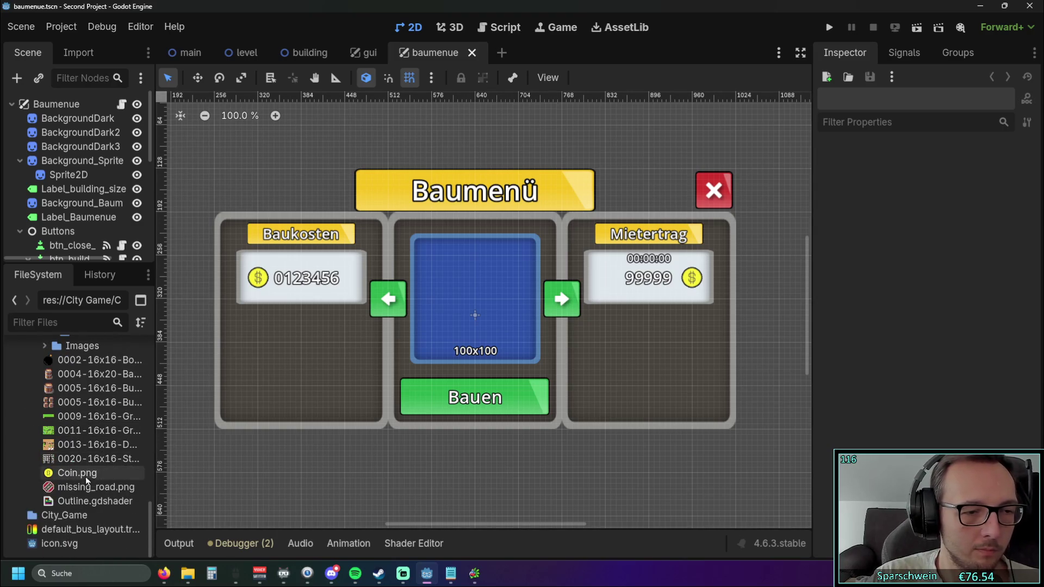
pyautogui.moveTo(80, 503)
pyautogui.mouseDown()
pyautogui.moveTo(99, 397)
pyautogui.moveTo(87, 401)
pyautogui.moveTo(84, 368)
pyautogui.mouseUp()
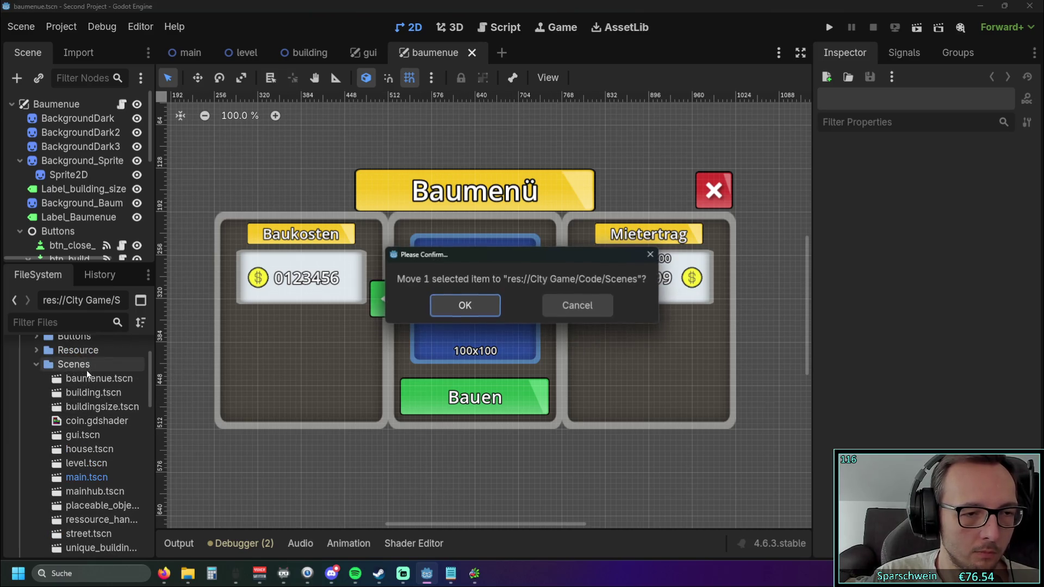
pyautogui.click(464, 307)
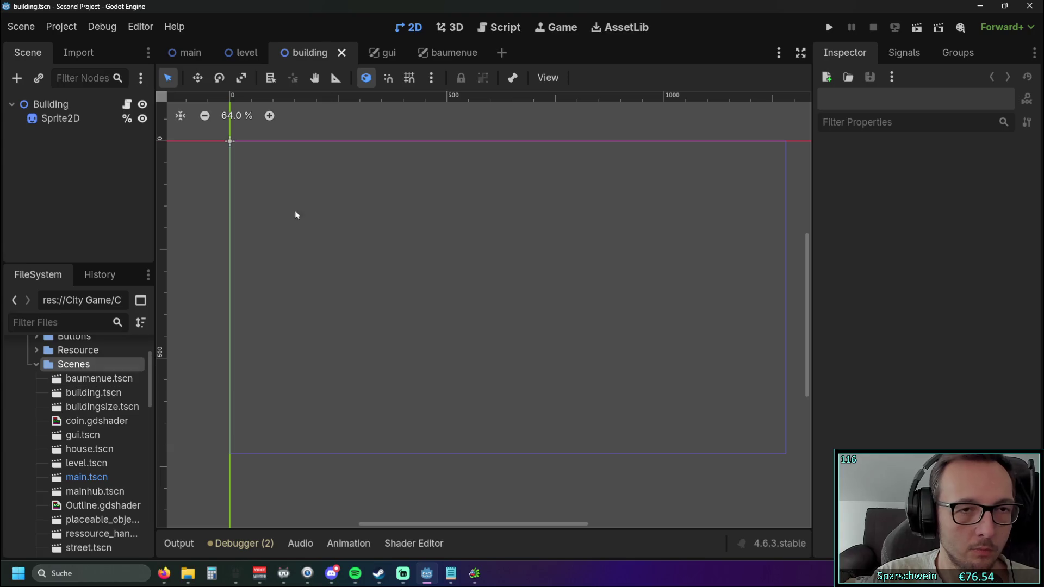
# Run the game and place a barn, a long diagonal street and the church main hub.
pyautogui.click(829, 27)
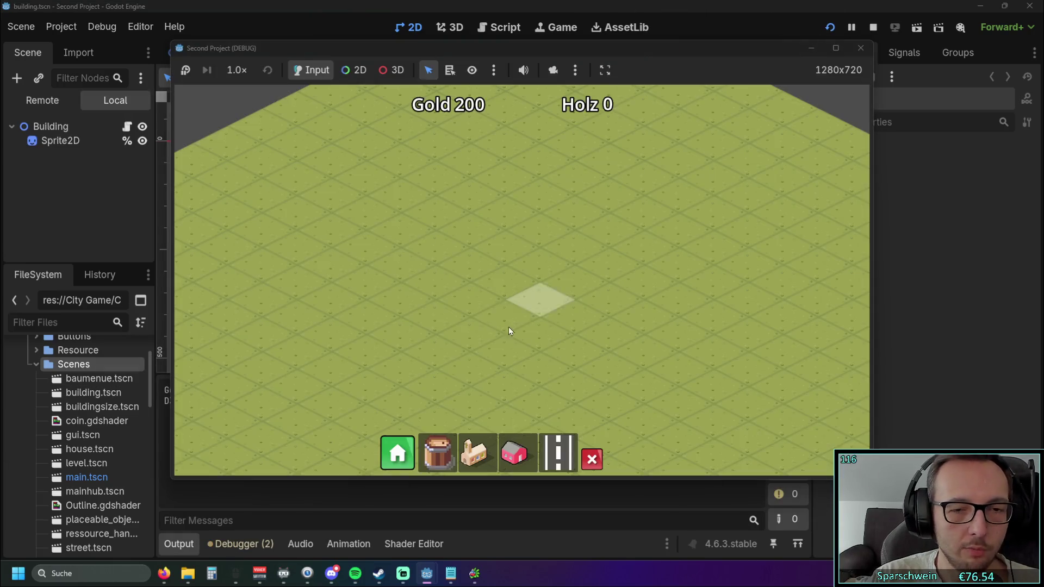
pyautogui.click(514, 454)
pyautogui.click(503, 244)
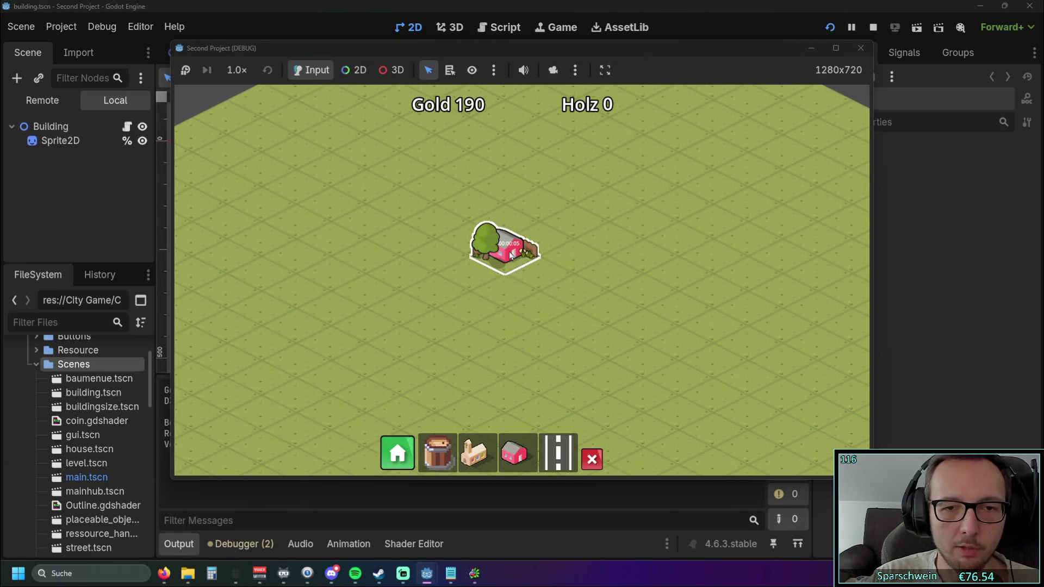
pyautogui.click(557, 453)
pyautogui.moveTo(390, 345); pyautogui.dragTo(602, 235)
pyautogui.click(474, 452)
pyautogui.click(467, 347)
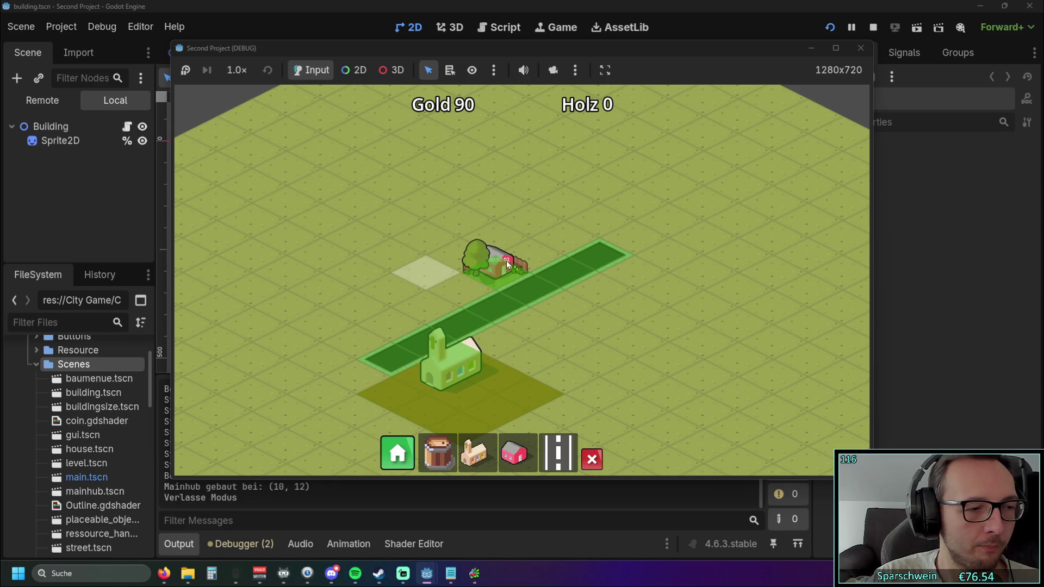
# Collect two coins from the barn, then stop the test run.
pyautogui.click(481, 278)
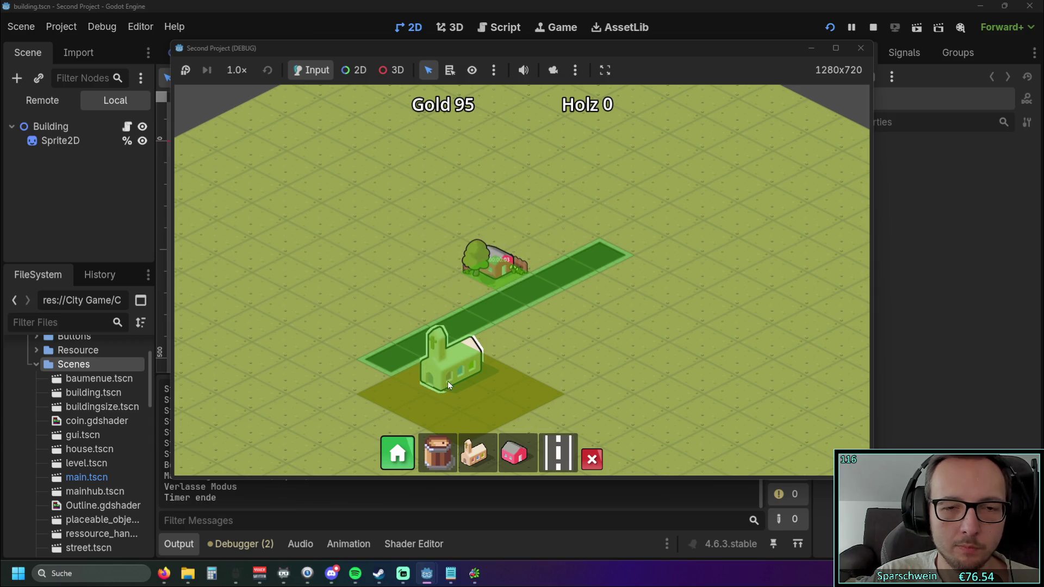
pyautogui.click(487, 268)
pyautogui.click(861, 48)
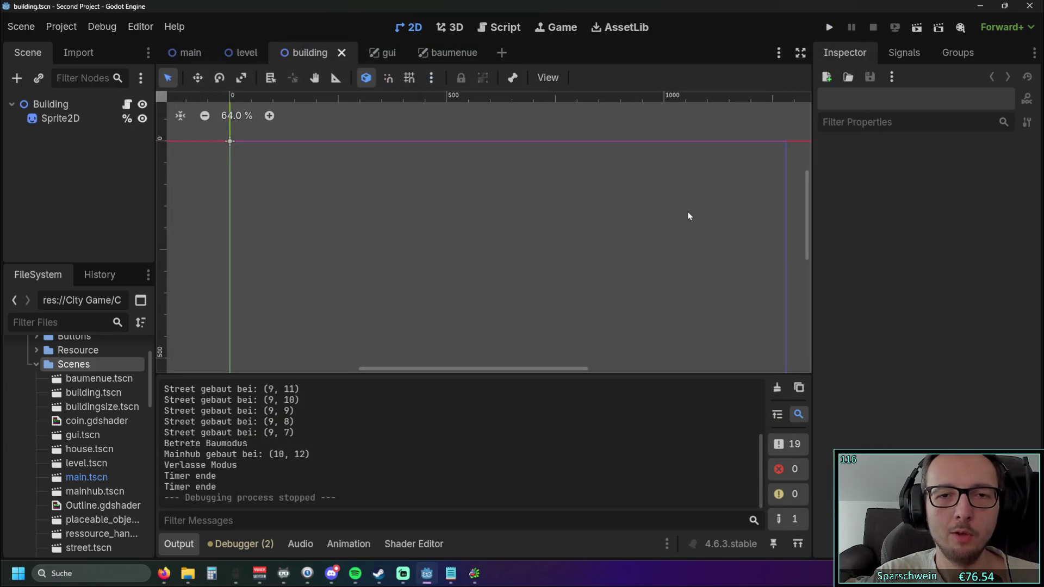
# Go via the baumenue tab back to main.tscn, showing the isometric grass map.
pyautogui.click(452, 53)
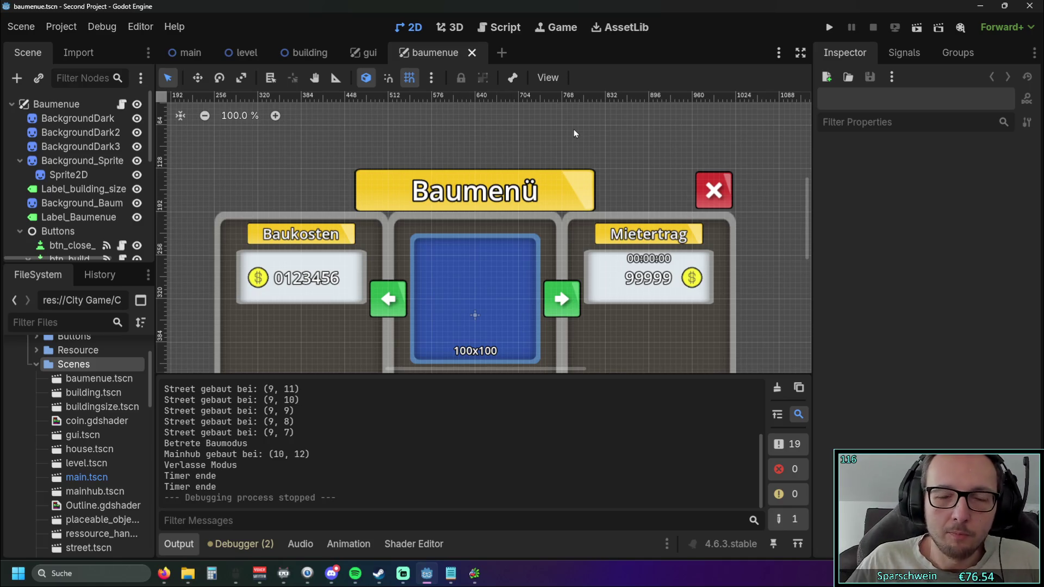
pyautogui.click(187, 52)
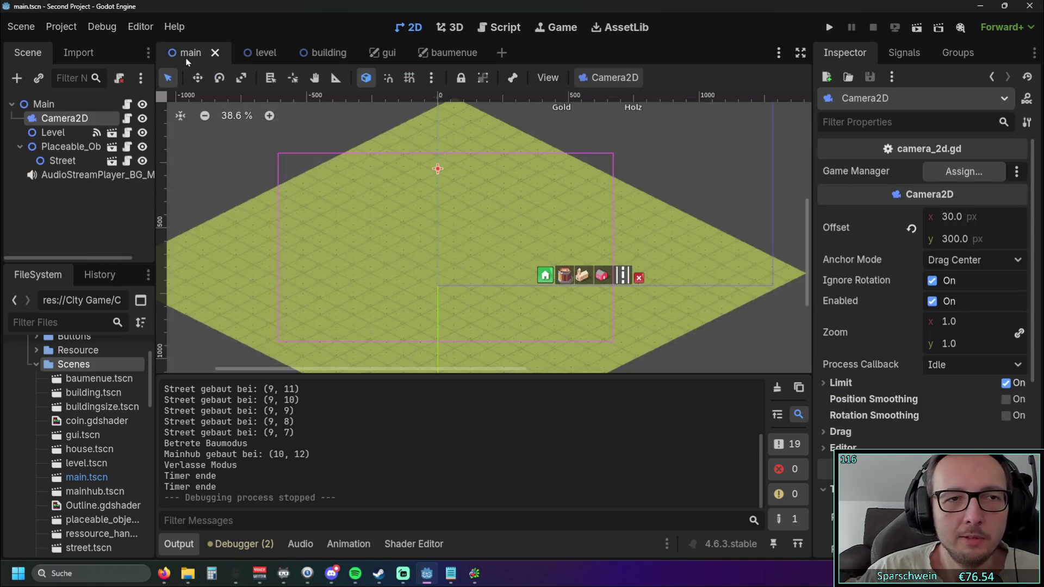
# Select the Level node to show its level.gd script in the Inspector, nudging the map slightly.
pyautogui.click(235, 236)
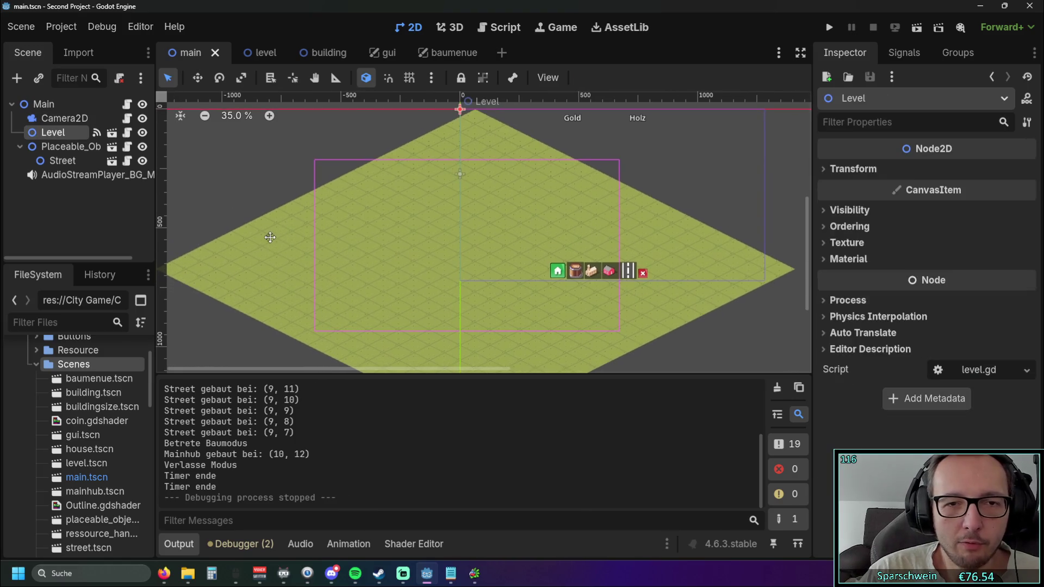
pyautogui.moveTo(267, 242); pyautogui.dragTo(263, 239)
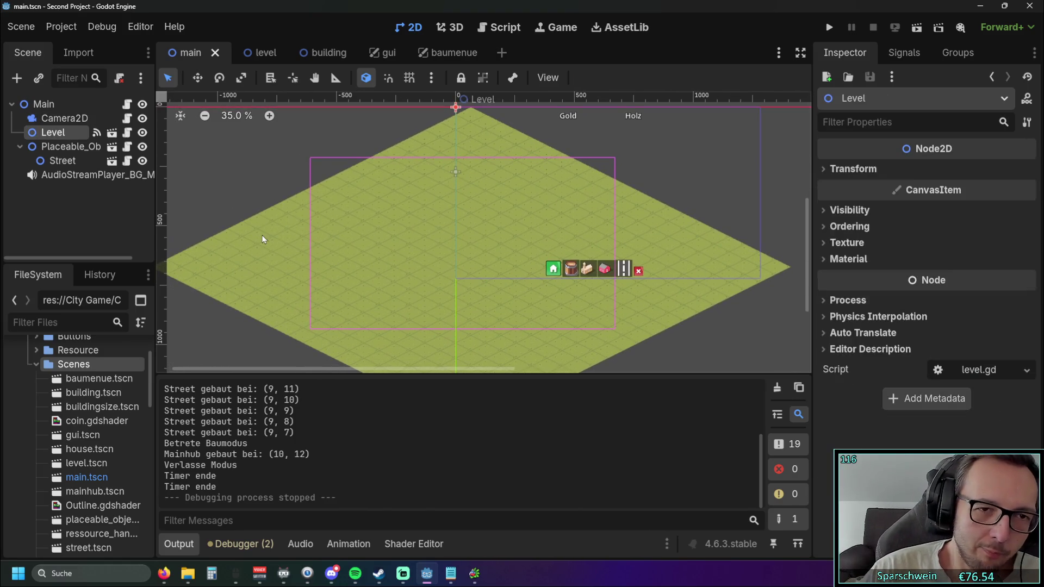
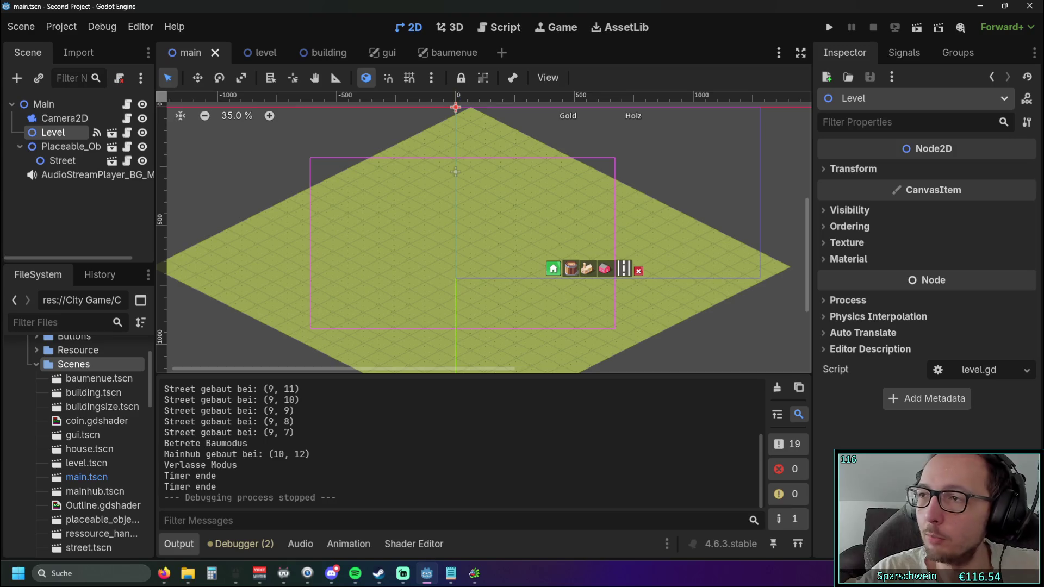
# Run and stop the city-builder game, then select the Street and Level nodes.
pyautogui.hotkey('alt', 'Tab')
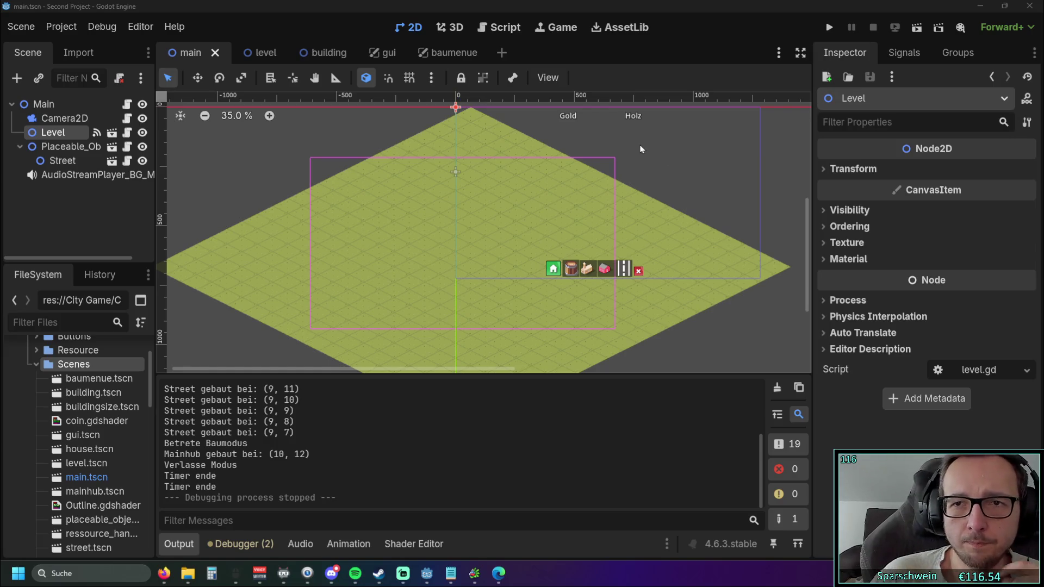
pyautogui.click(829, 26)
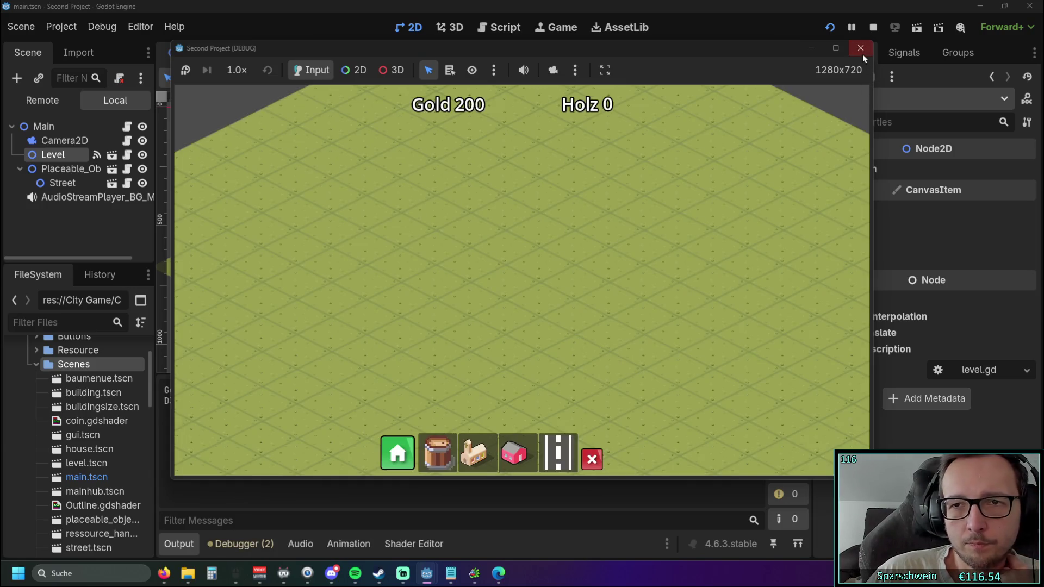
pyautogui.click(861, 48)
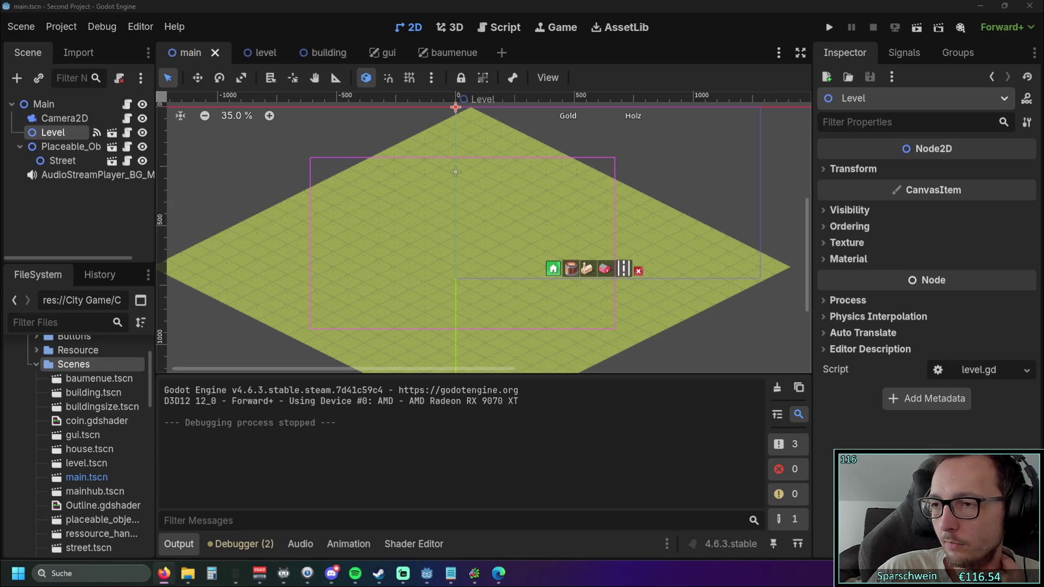
pyautogui.click(28, 206)
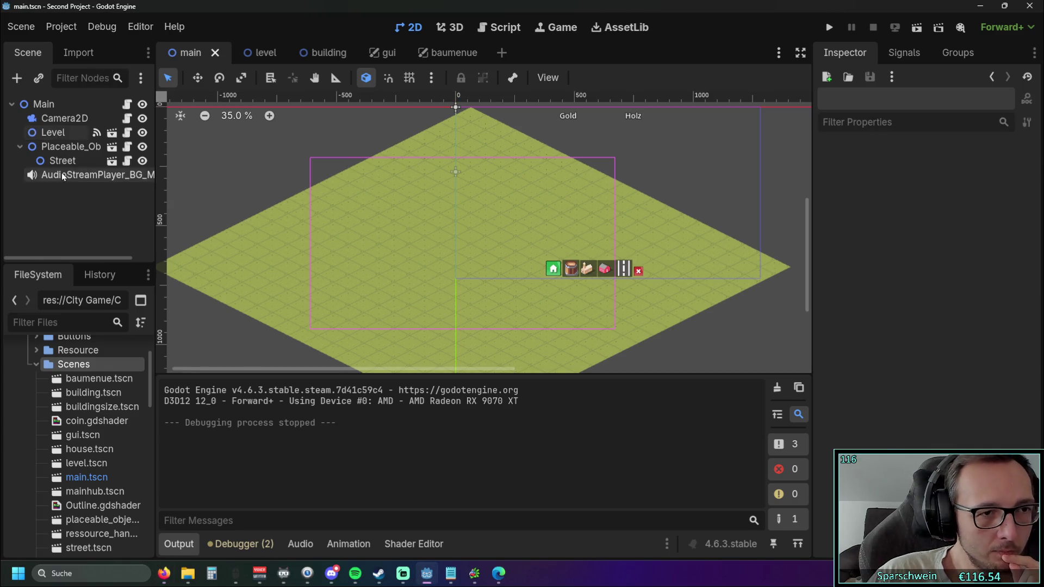
pyautogui.click(62, 161)
pyautogui.click(53, 132)
pyautogui.scroll(1, 505, 249)
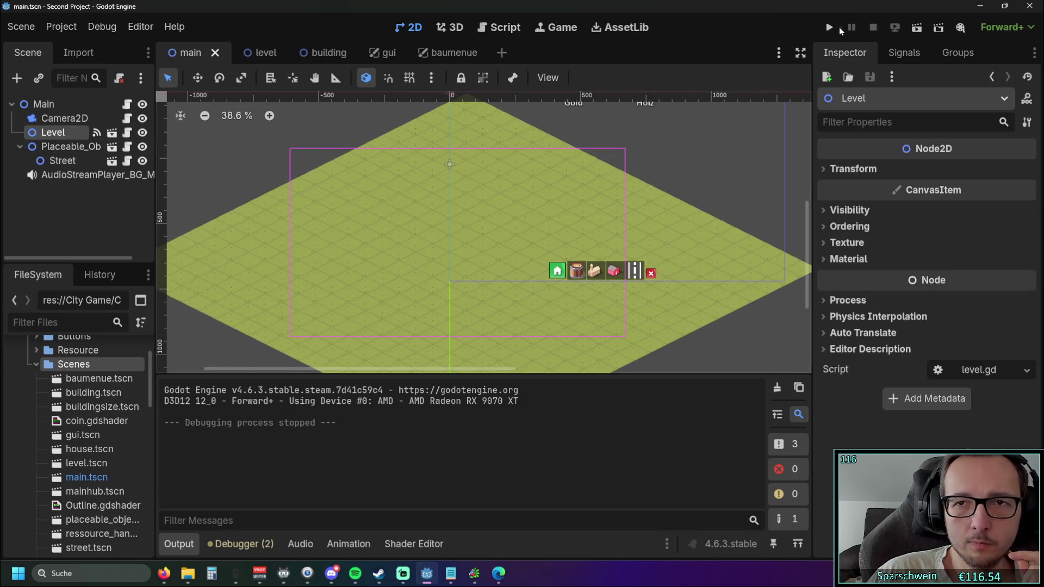
# Run the game again and place a house on the grass field.
pyautogui.click(829, 27)
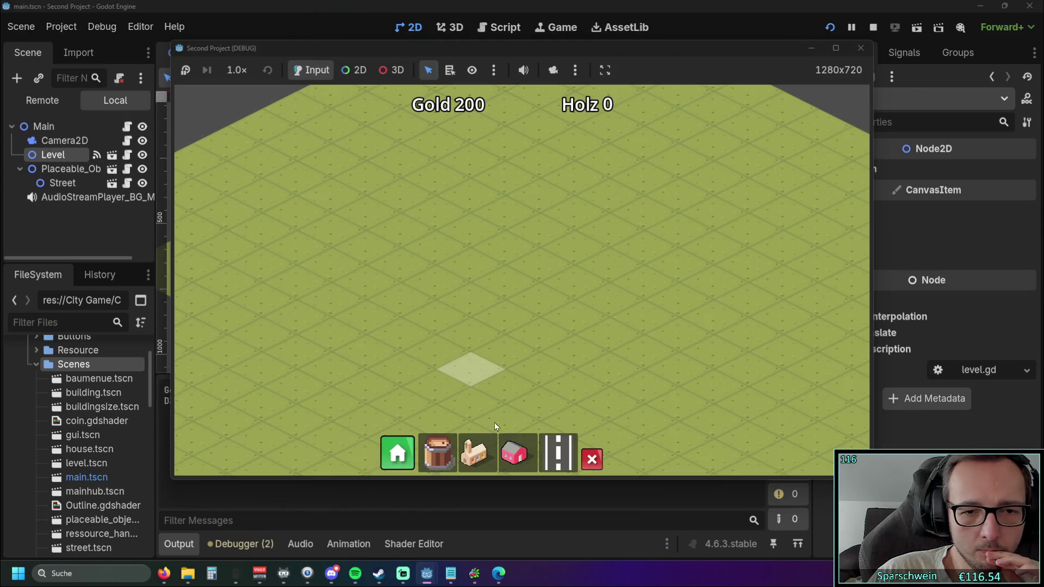
pyautogui.click(513, 453)
pyautogui.click(478, 267)
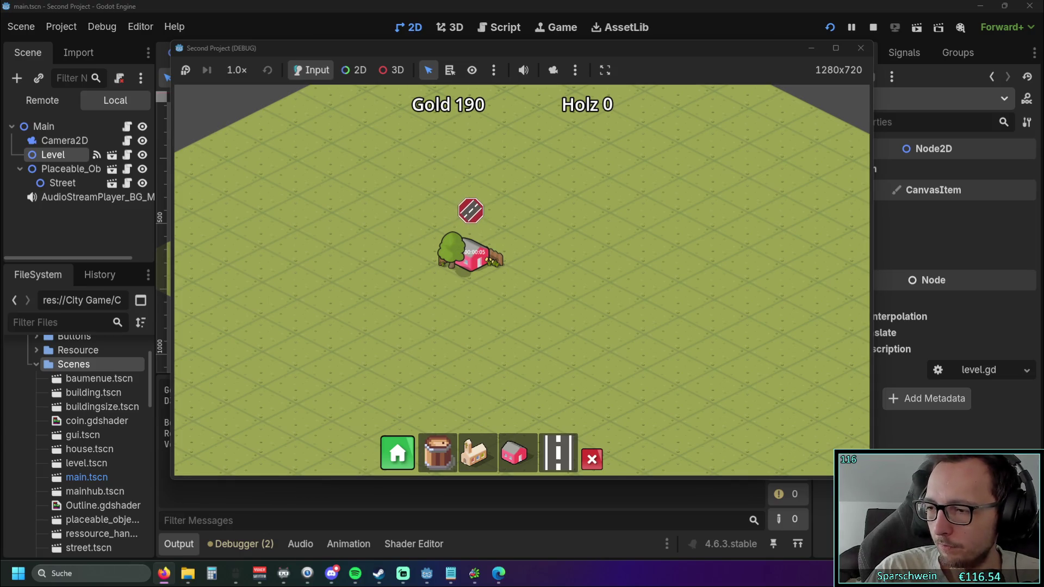
# Glance at the notes window, then bring the Rising Cities video forward maximised.
pyautogui.click(451, 573)
pyautogui.click(450, 573)
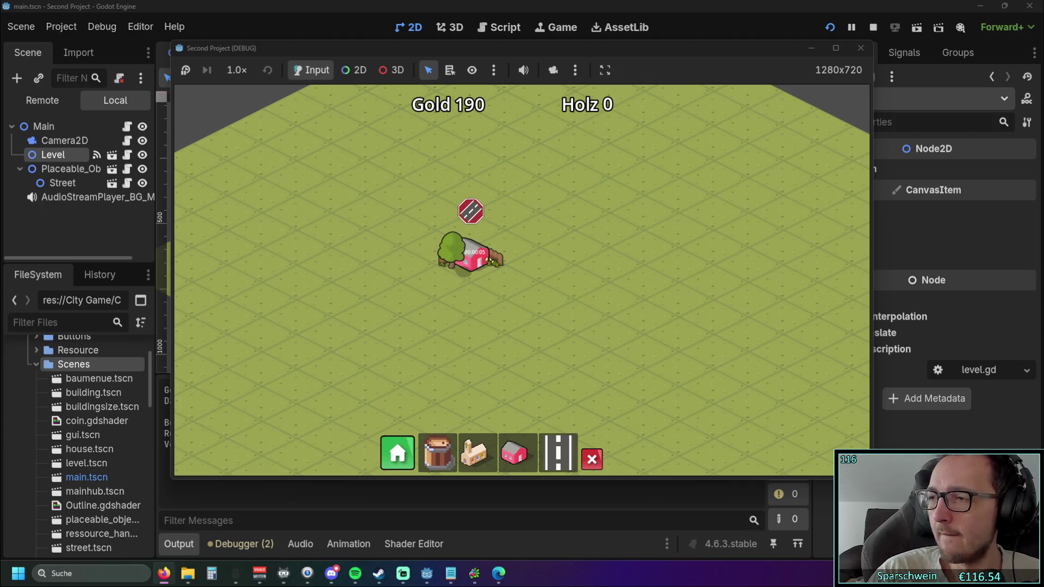
pyautogui.hotkey('alt', 'Tab')
pyautogui.doubleClick(626, 87)
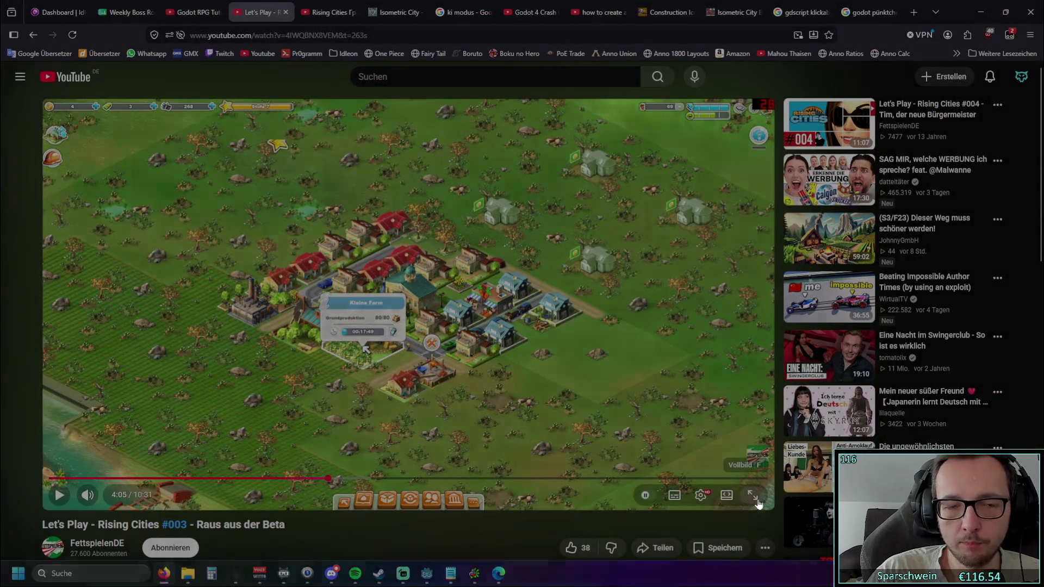
# Watch the Rising Cities video fullscreen, pause at 4:05, then hide the browser.
pyautogui.click(753, 496)
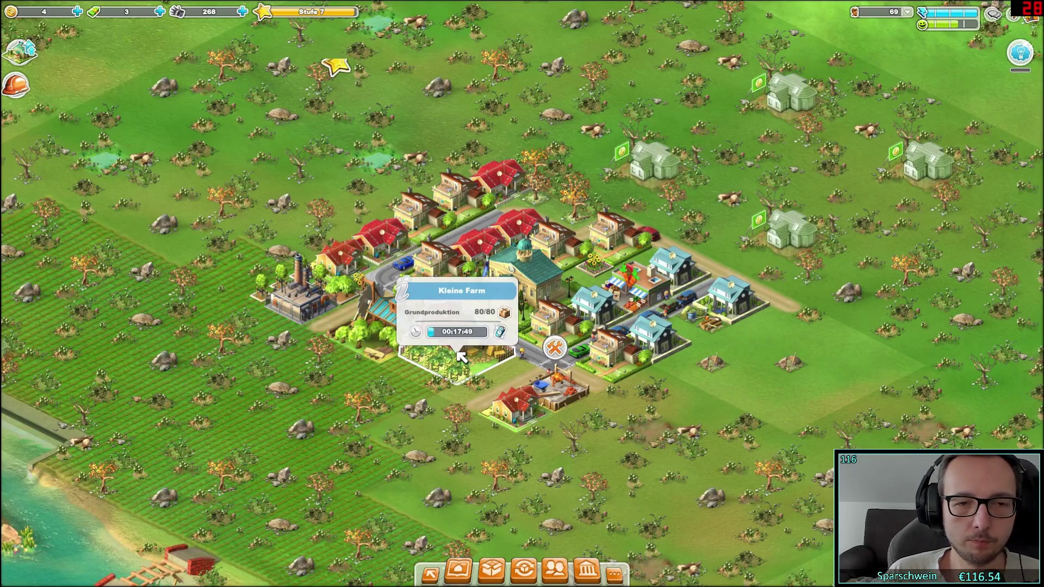
pyautogui.moveTo(459, 349)
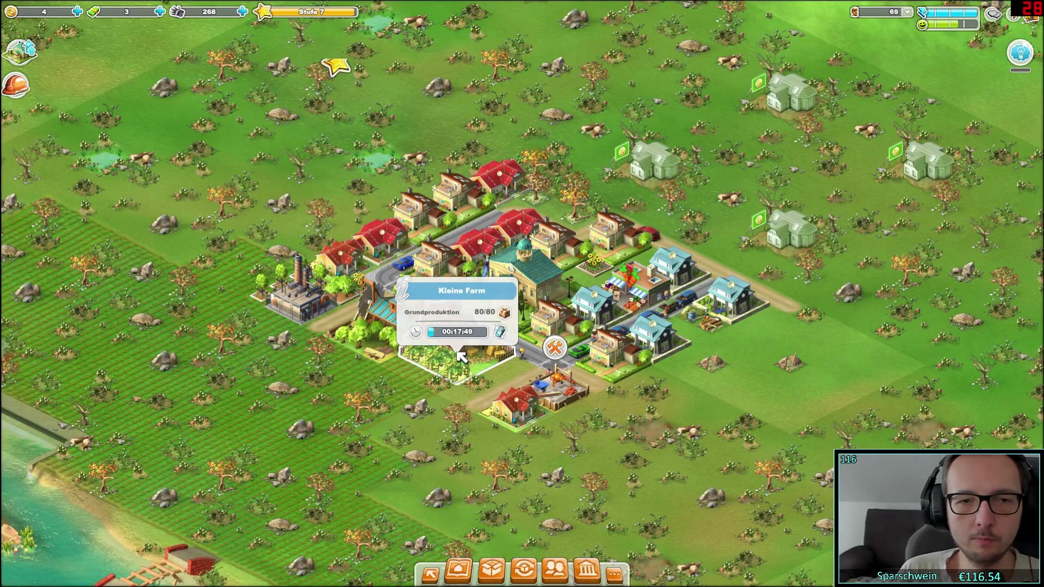
pyautogui.press('space')
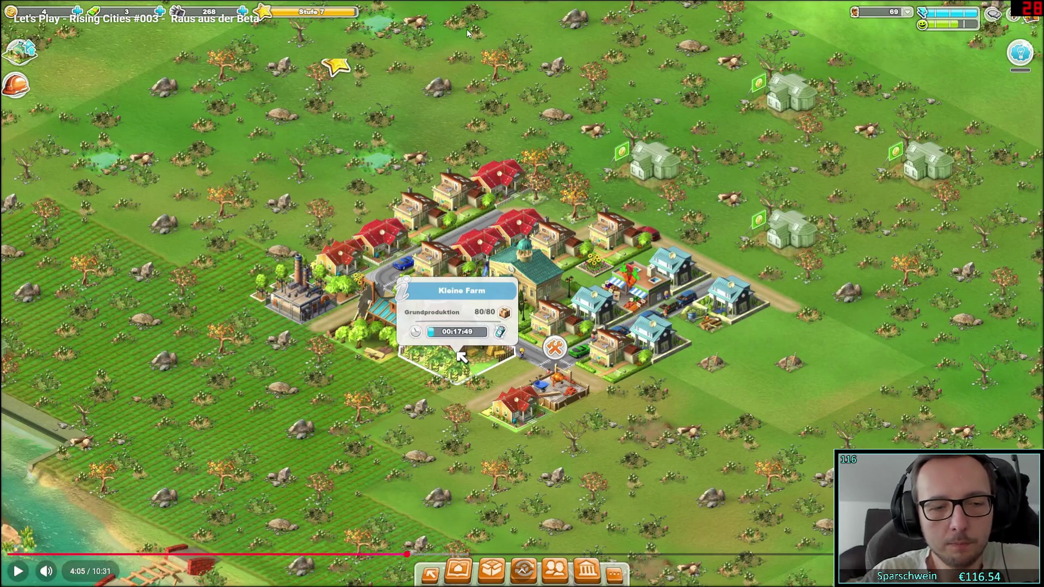
pyautogui.press('Escape')
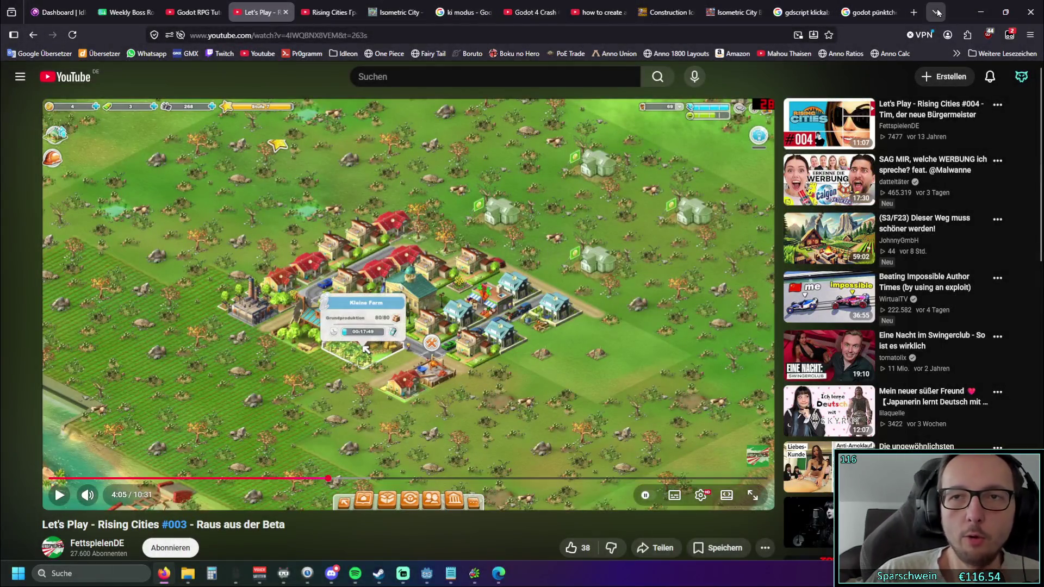
pyautogui.click(1005, 12)
pyautogui.click(1014, 13)
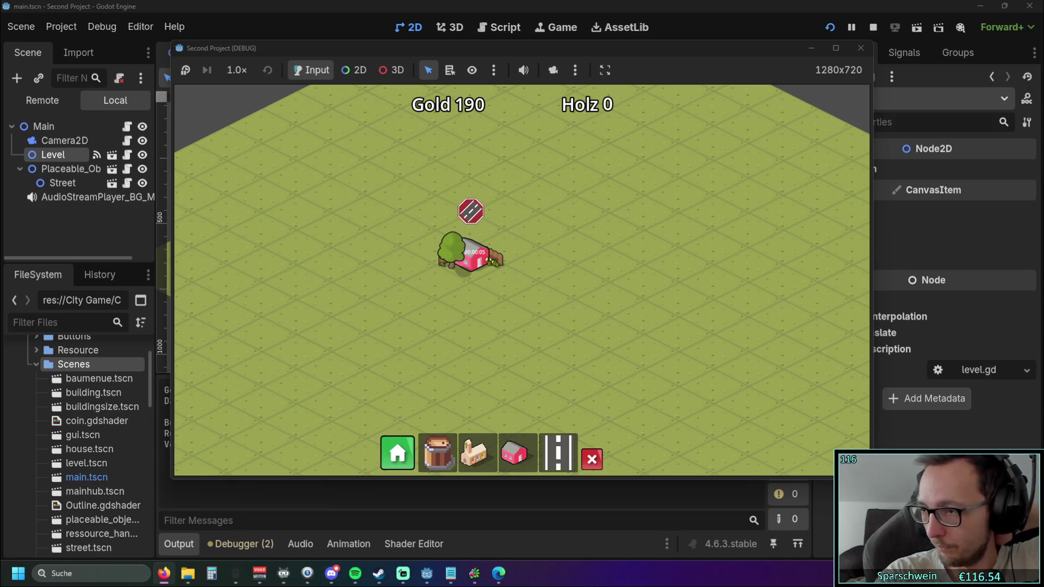
# Drag the Rising Cities video window back in over the Godot editor.
pyautogui.moveTo(1043, 95); pyautogui.dragTo(637, 96)
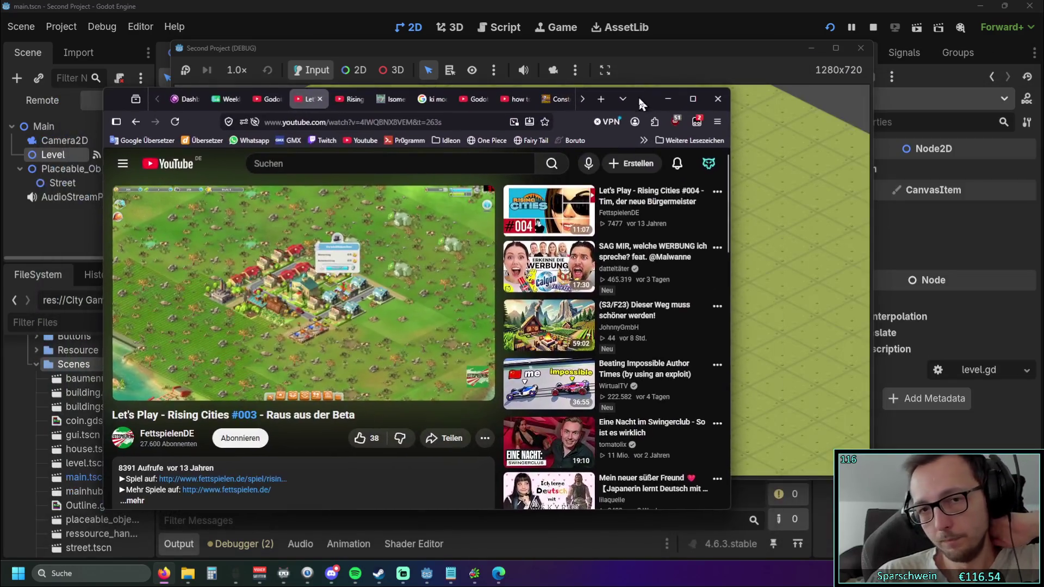
# Maximise the browser and play the video fullscreen at the Vorstadthäuschen info popup.
pyautogui.doubleClick(637, 96)
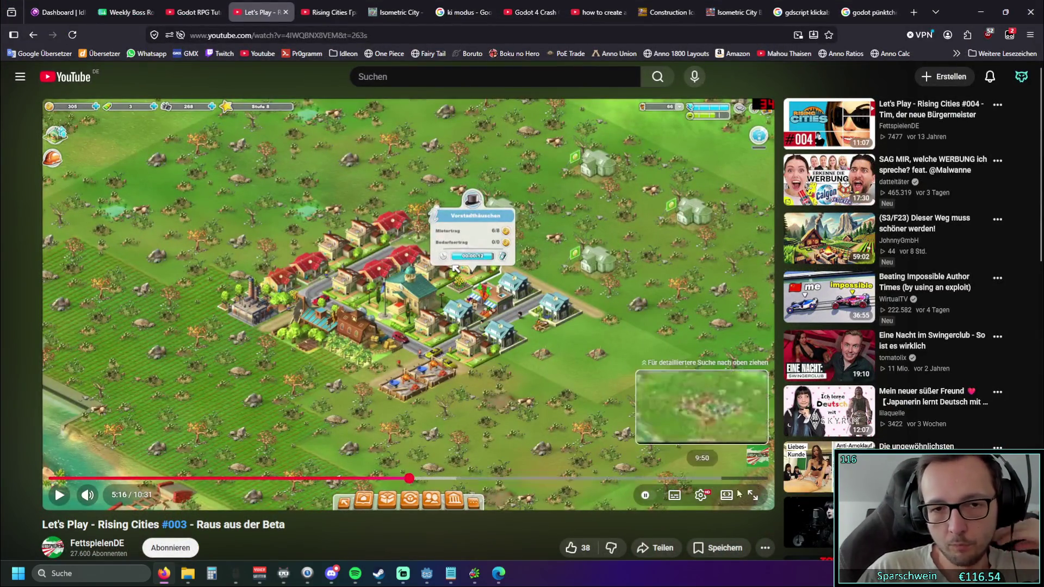
pyautogui.click(746, 494)
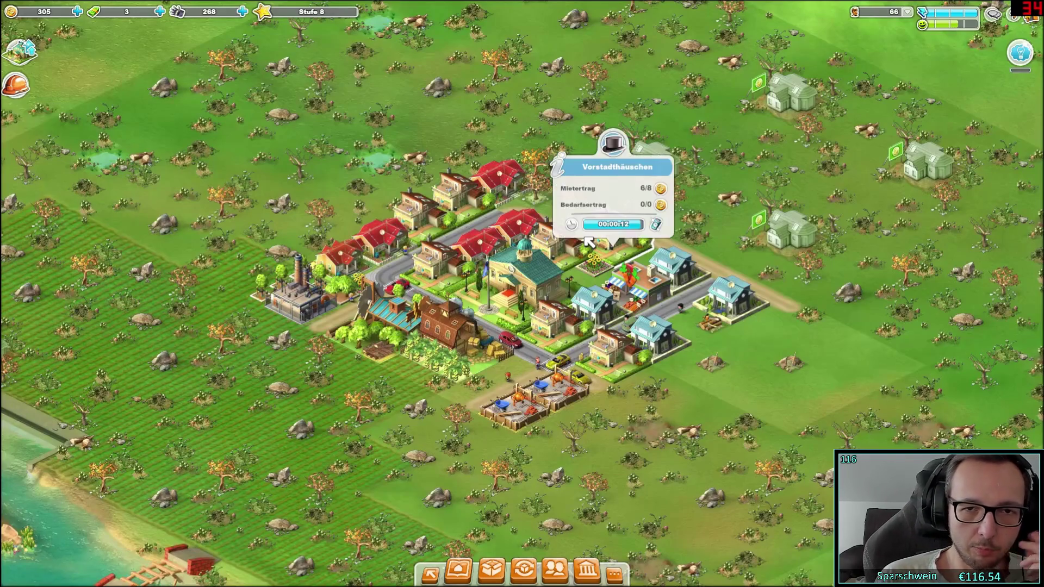
pyautogui.moveTo(630, 195)
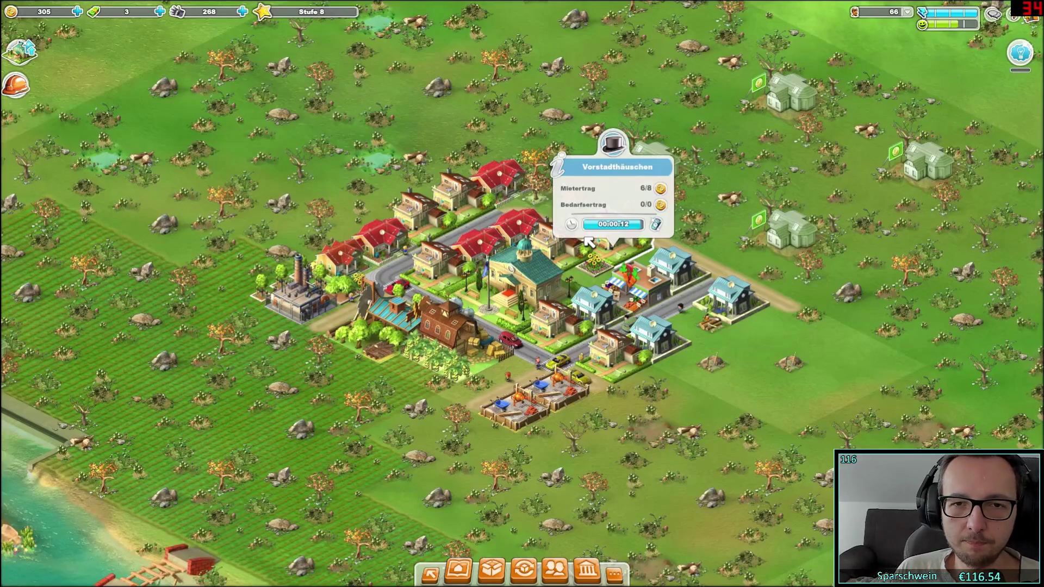
# Study the Vorstadthäuschen popup showing Mietertrag 6/8, then exit fullscreen.
pyautogui.moveTo(717, 272)
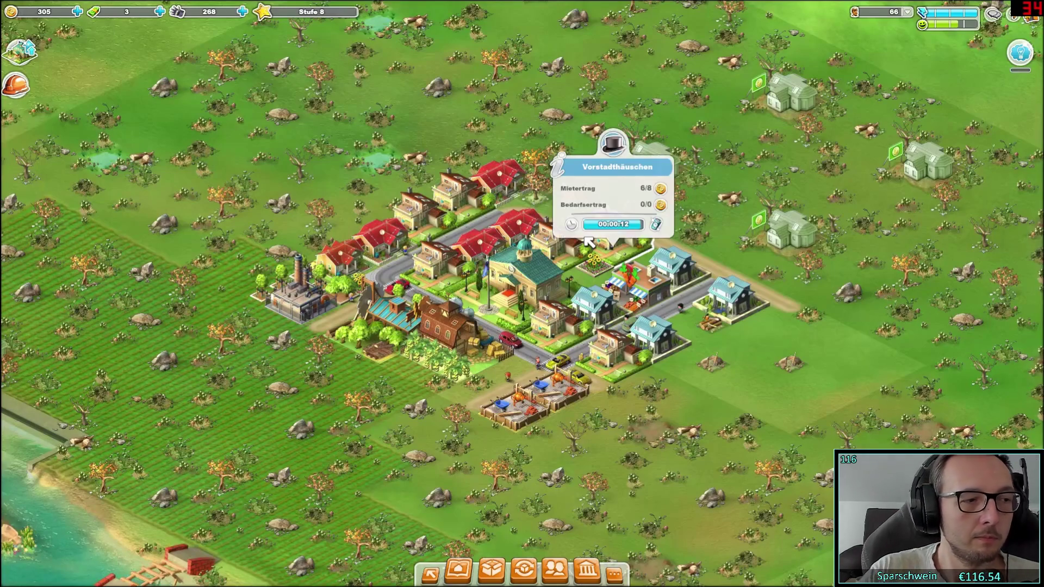
pyautogui.press('Escape')
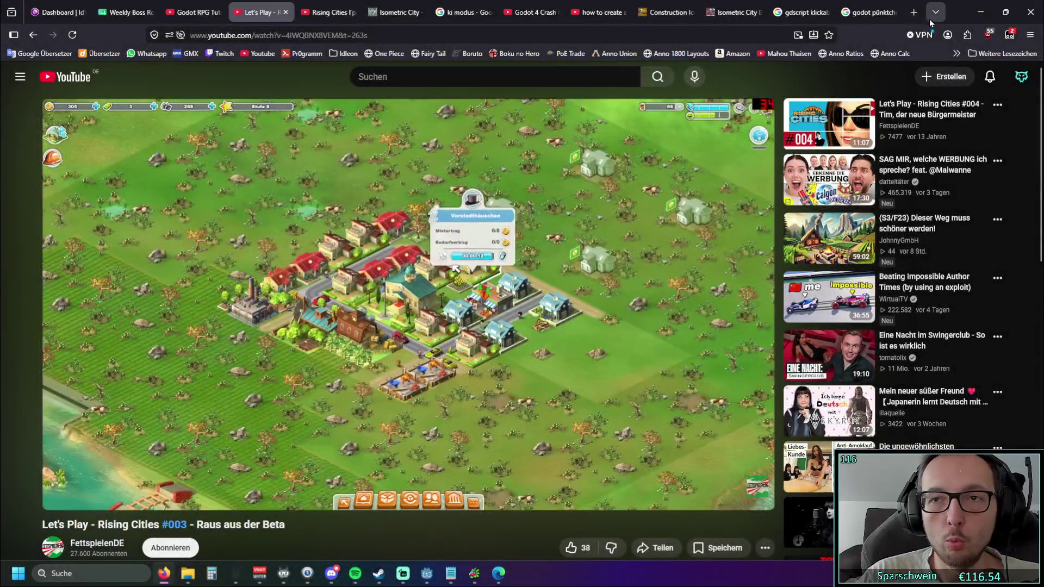
# Return to the running game and place a long road strip and a church.
pyautogui.click(980, 12)
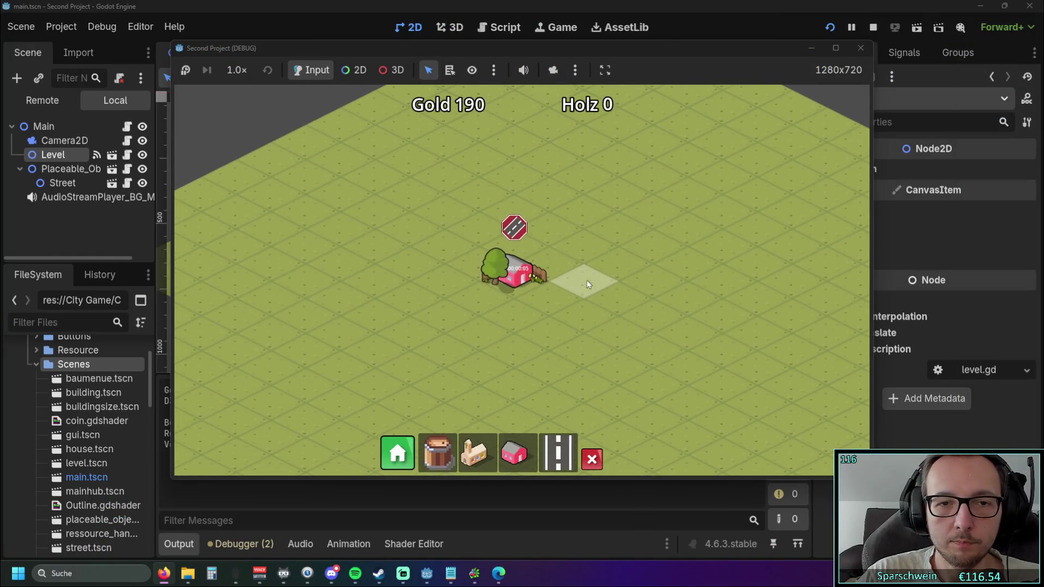
pyautogui.scroll(2, 508, 269)
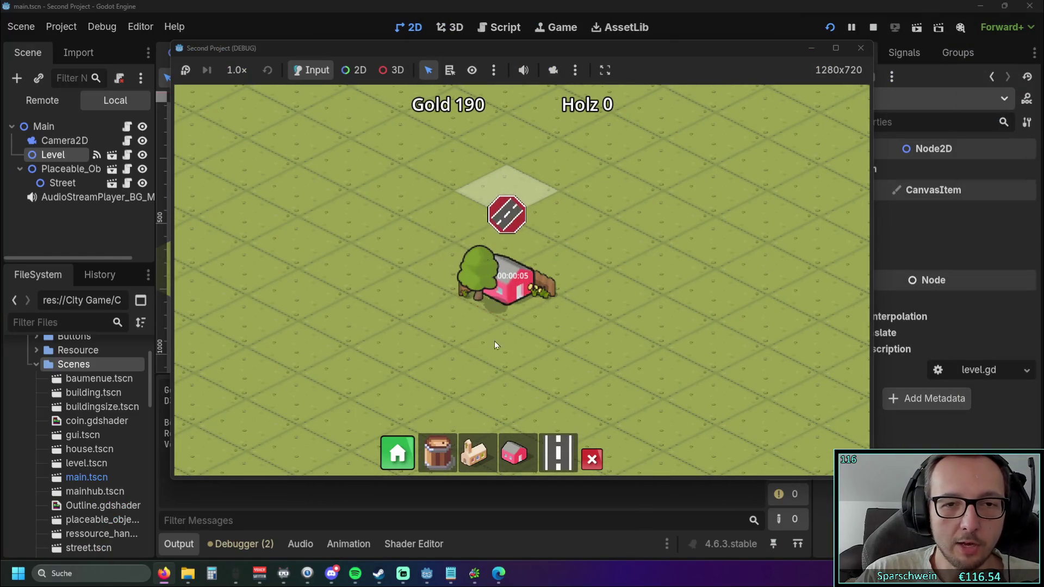
pyautogui.scroll(-2, 488, 298)
pyautogui.moveTo(436, 371); pyautogui.dragTo(637, 263)
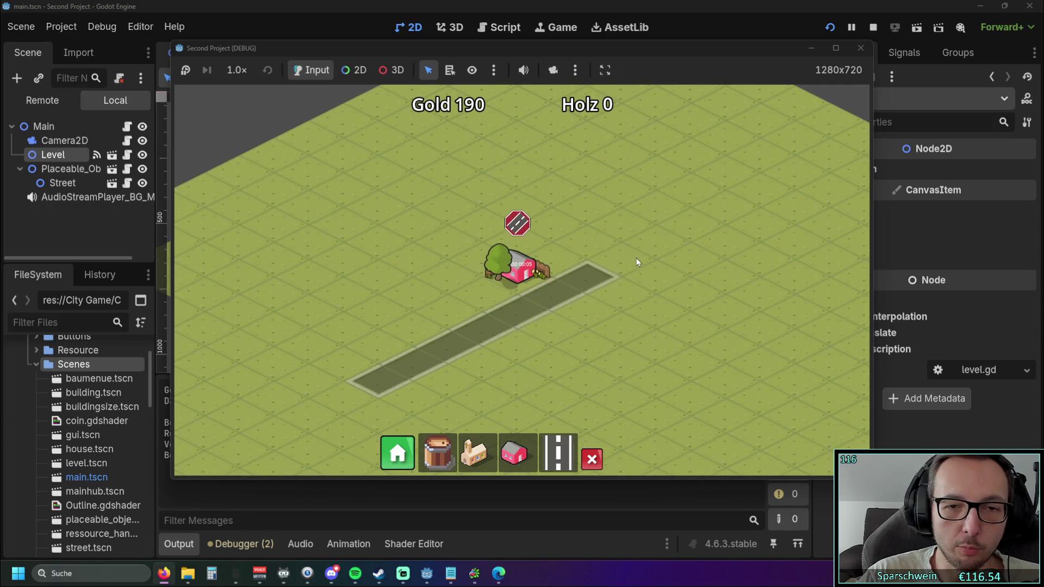
pyautogui.click(485, 462)
pyautogui.click(460, 380)
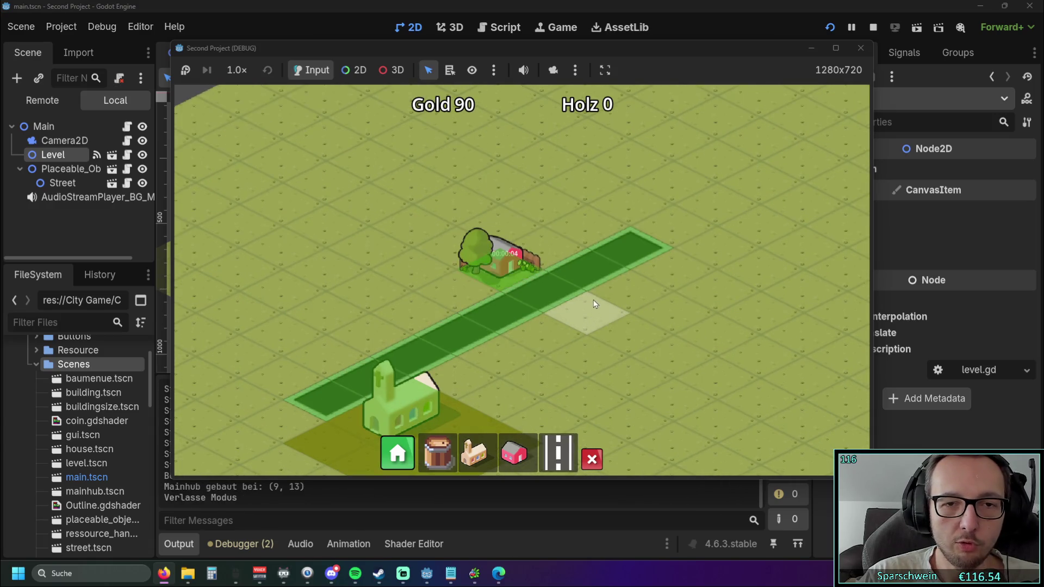
pyautogui.moveTo(594, 303); pyautogui.dragTo(613, 346)
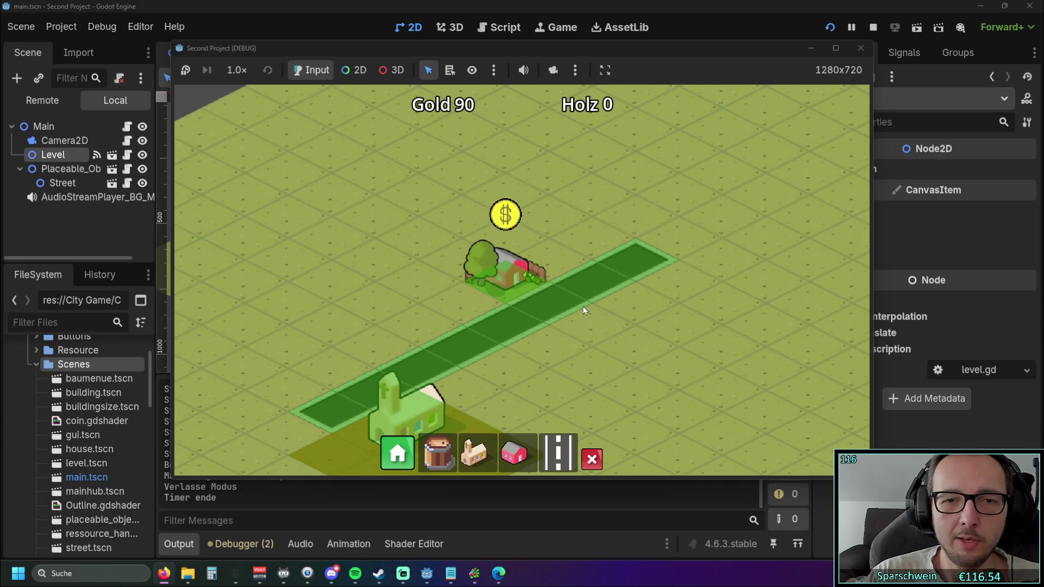
# Collect the house's coins, raising Gold from 95 to 105.
pyautogui.moveTo(582, 306); pyautogui.dragTo(575, 289)
pyautogui.click(491, 268)
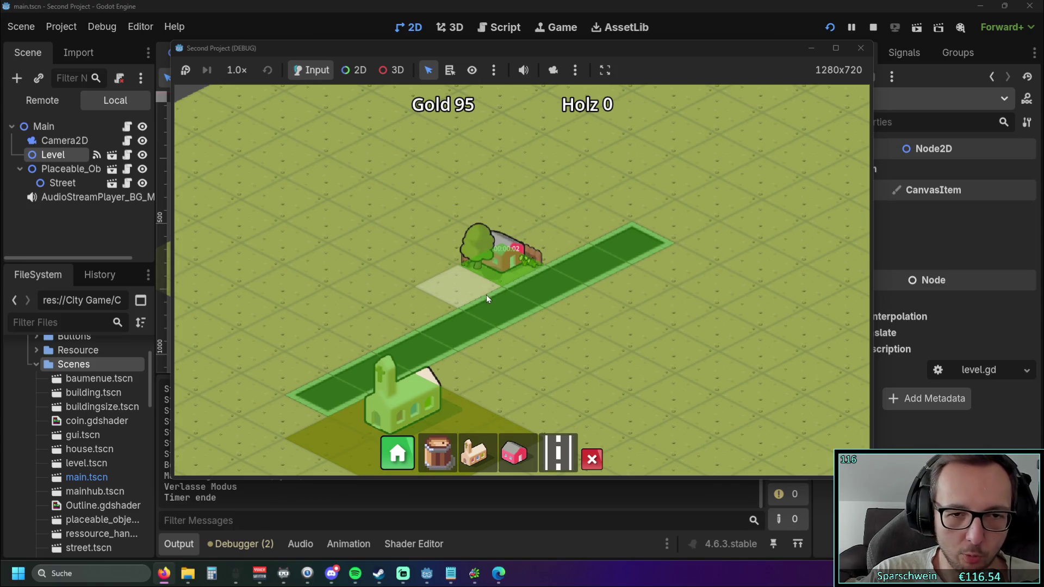
pyautogui.click(498, 259)
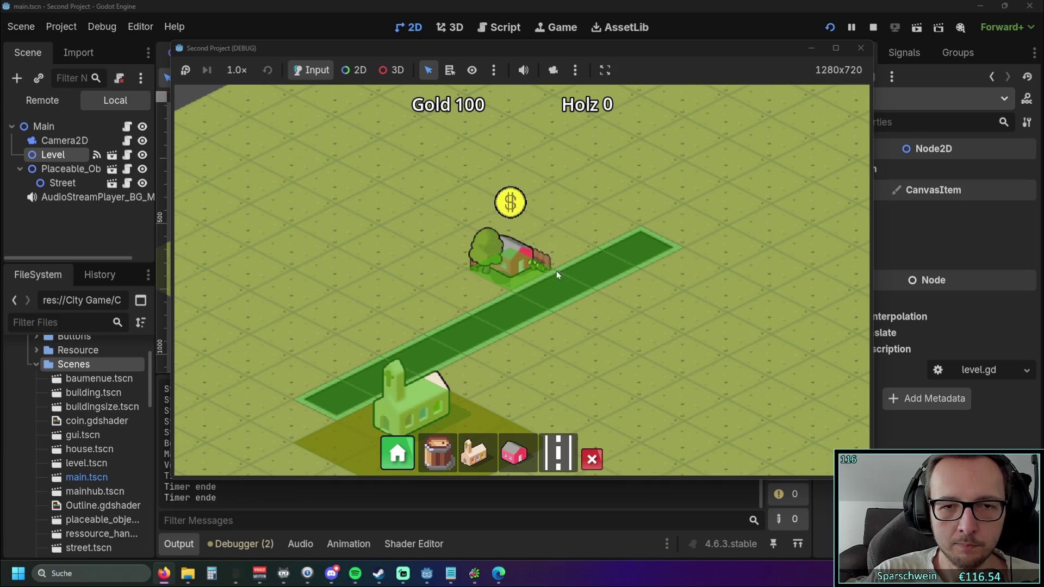
pyautogui.click(511, 270)
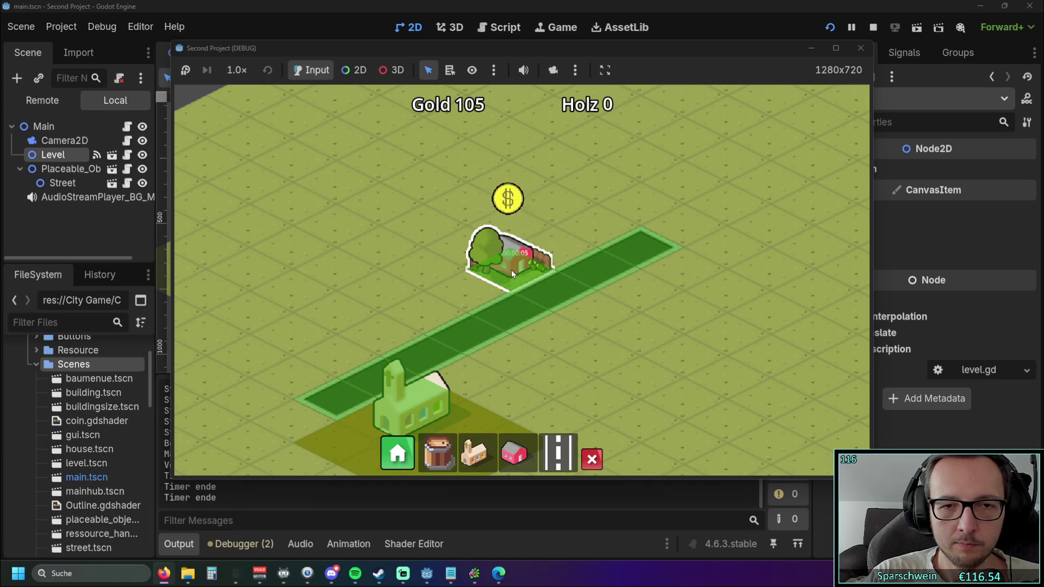
# Close the game, relaunch it briefly, close it again, and select the Camera2D node.
pyautogui.click(860, 48)
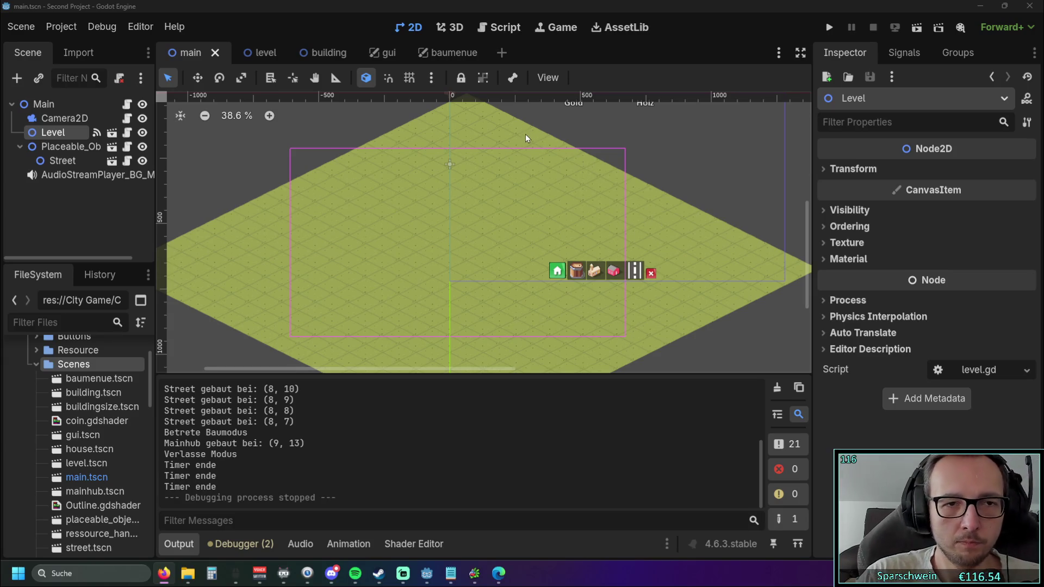
pyautogui.click(824, 30)
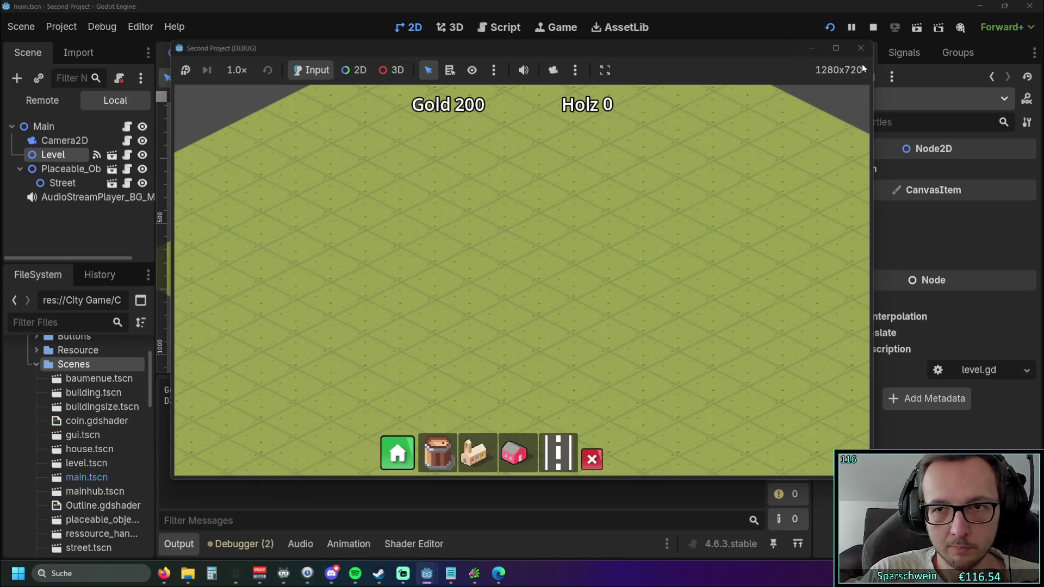
pyautogui.click(860, 48)
pyautogui.click(65, 118)
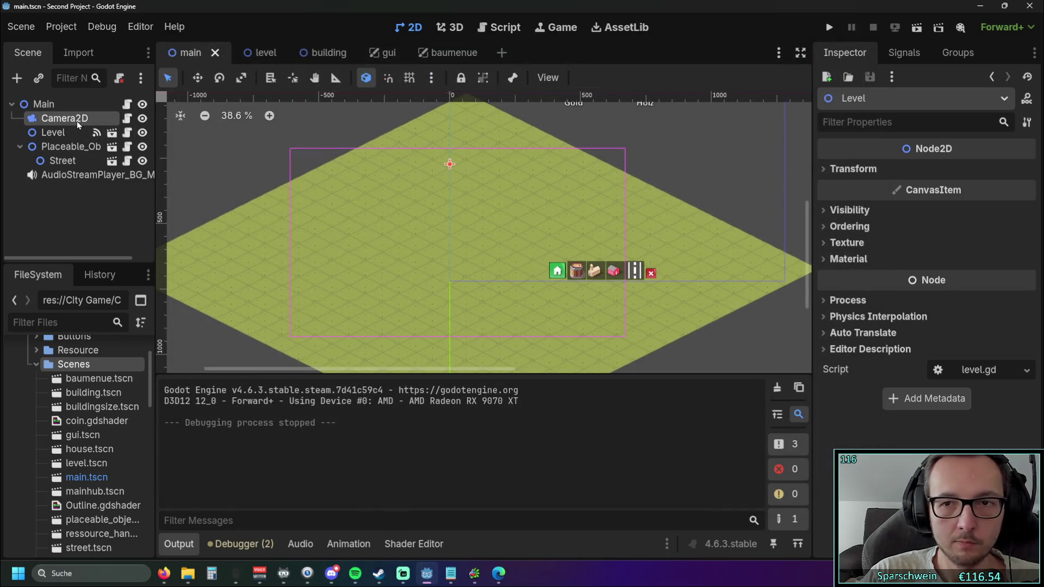
# Try Camera2D horizontal offsets 50 and 70, settle on 60 px, then run the game.
pyautogui.click(946, 219)
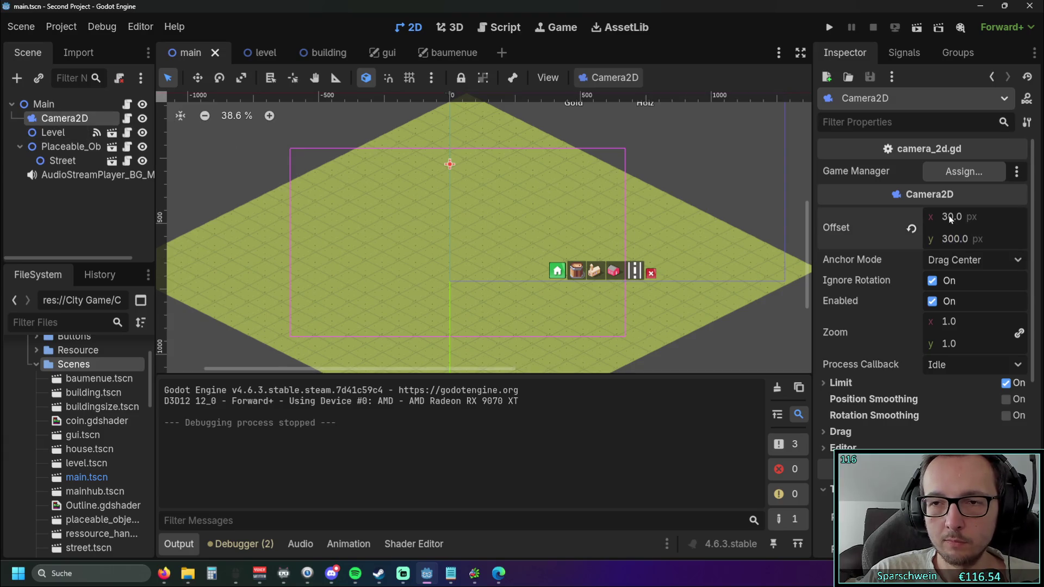
pyautogui.write('50')
pyautogui.press('Return')
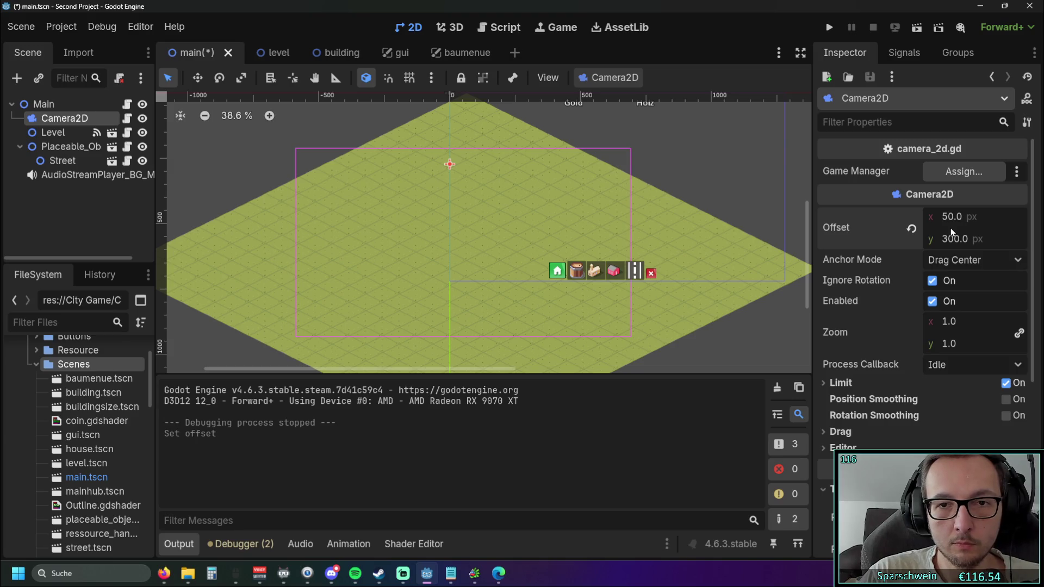
pyautogui.write('60')
pyautogui.press('Return')
pyautogui.click(955, 221)
pyautogui.write('70')
pyautogui.press('Return')
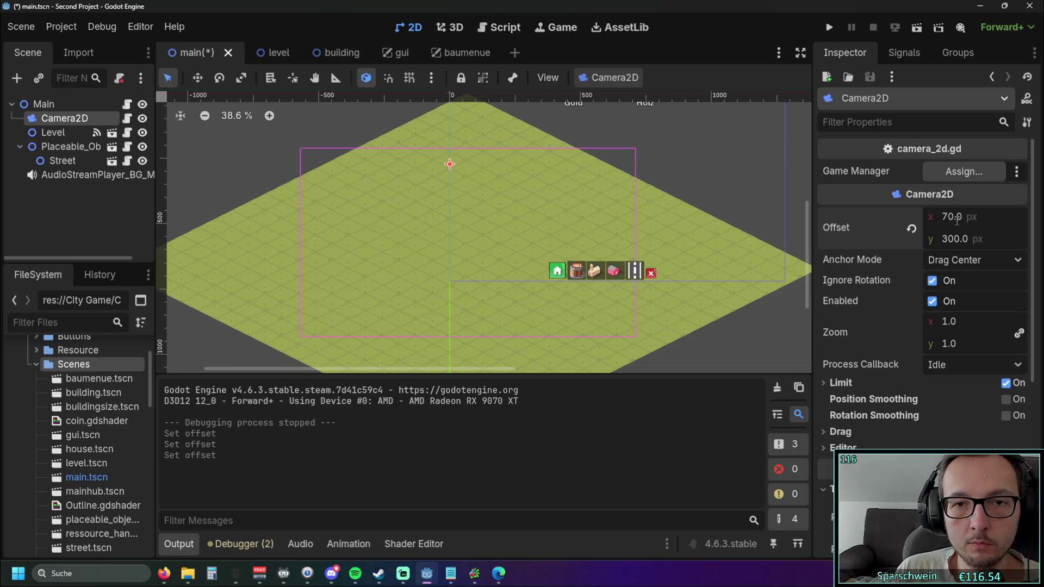
pyautogui.click(959, 214)
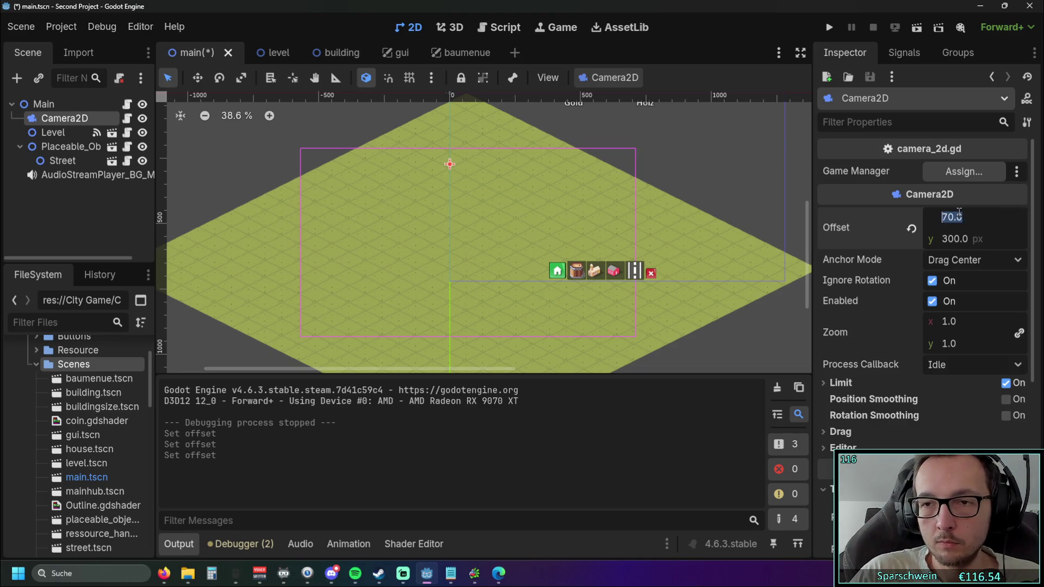
pyautogui.write('60')
pyautogui.press('Return')
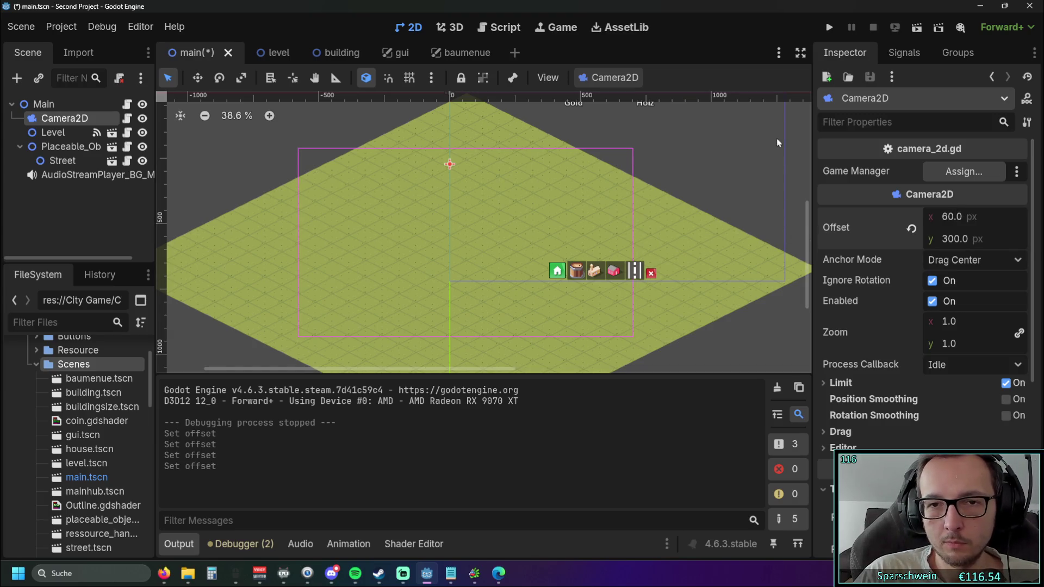
pyautogui.click(830, 27)
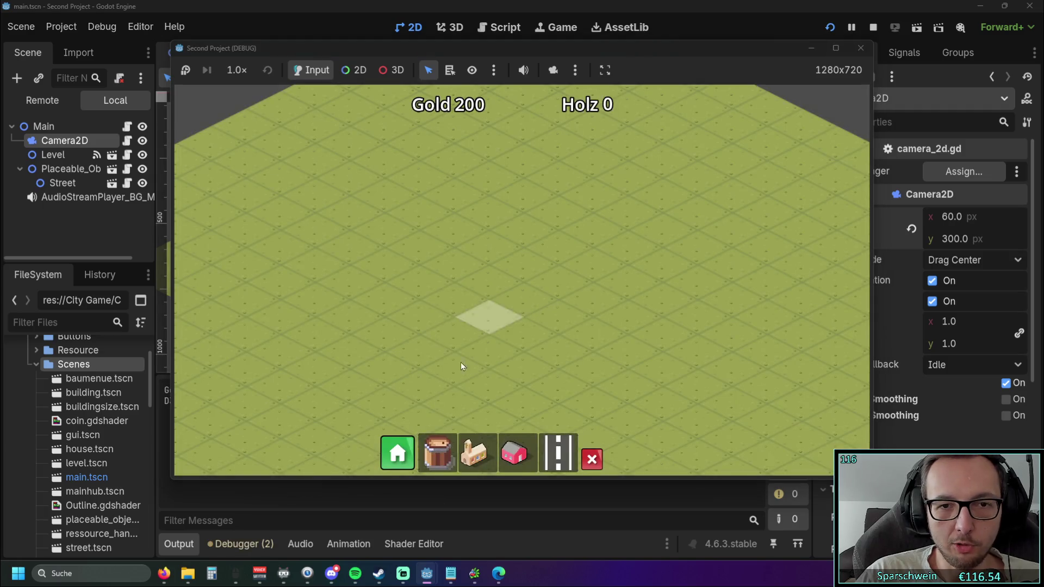
# Build a church, a diagonal road and a row of five red houses.
pyautogui.click(476, 455)
pyautogui.click(478, 326)
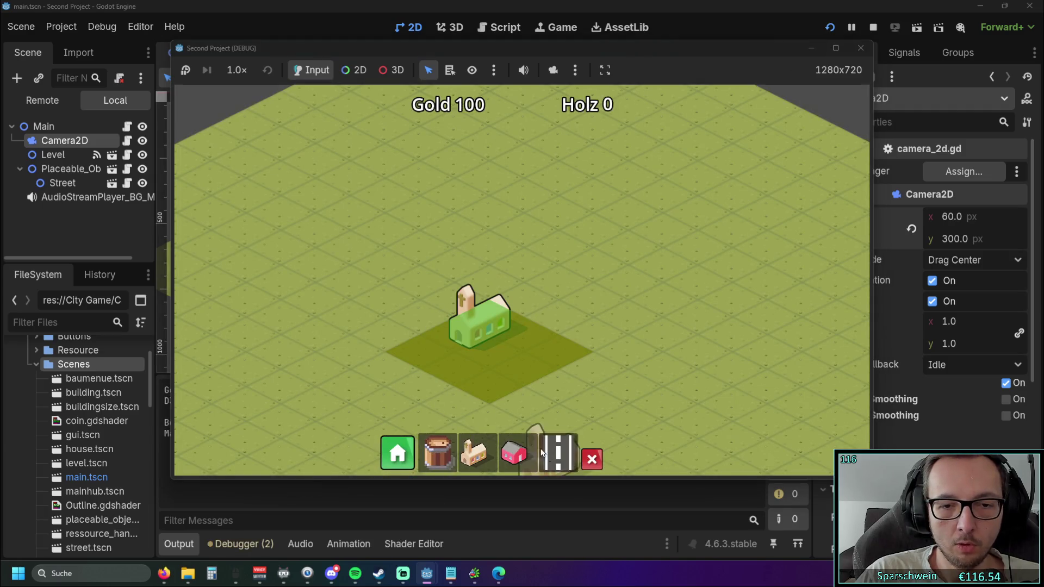
pyautogui.moveTo(634, 214); pyautogui.dragTo(677, 190)
pyautogui.click(514, 453)
pyautogui.moveTo(510, 219); pyautogui.dragTo(631, 168)
pyautogui.click(520, 276)
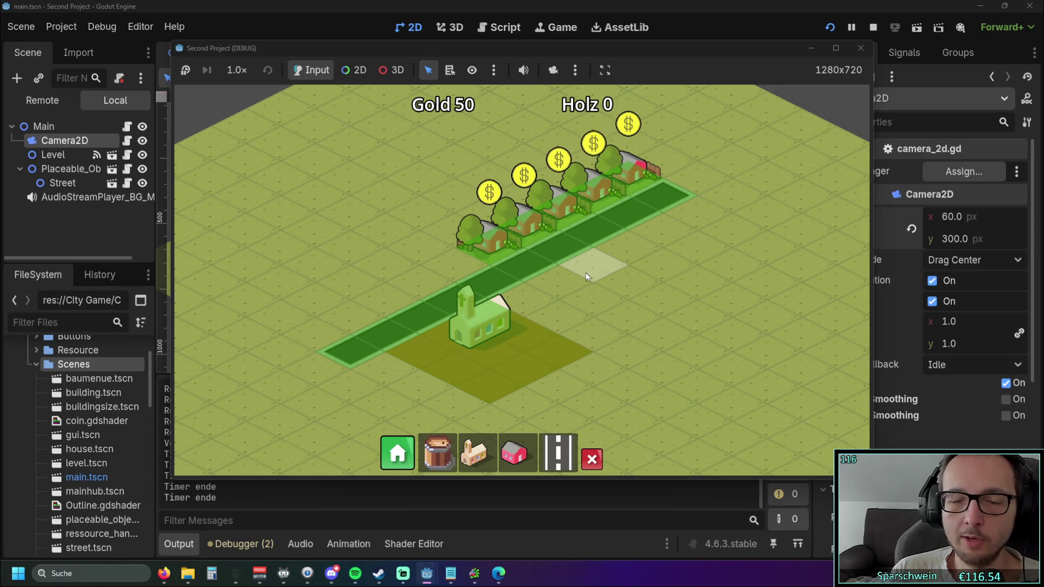
# Close the game and narrow the Inspector to widen the viewport.
pyautogui.click(865, 48)
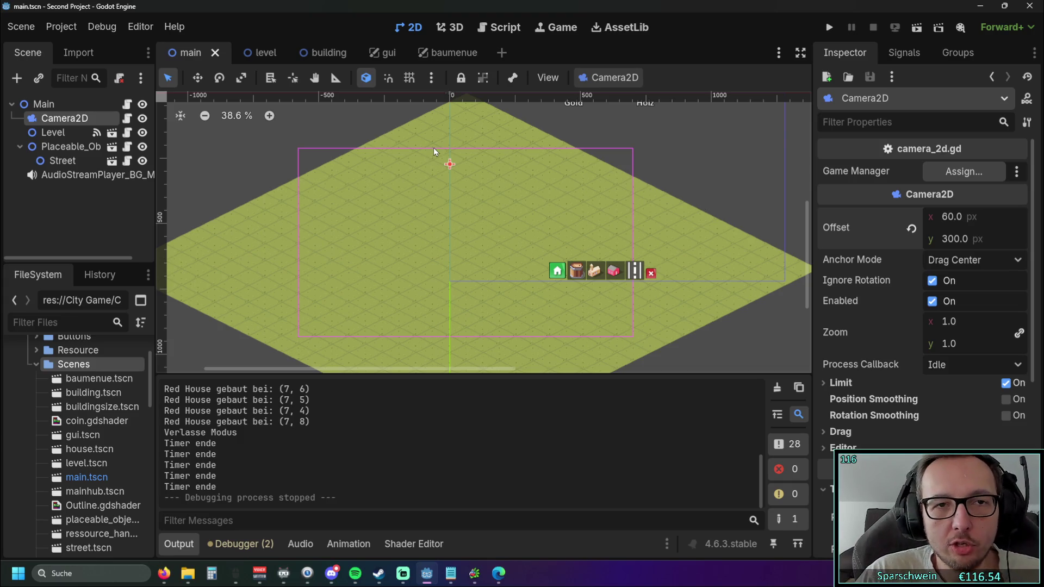
pyautogui.moveTo(813, 248)
pyautogui.mouseDown()
pyautogui.moveTo(877, 249)
pyautogui.moveTo(857, 248)
pyautogui.mouseUp()
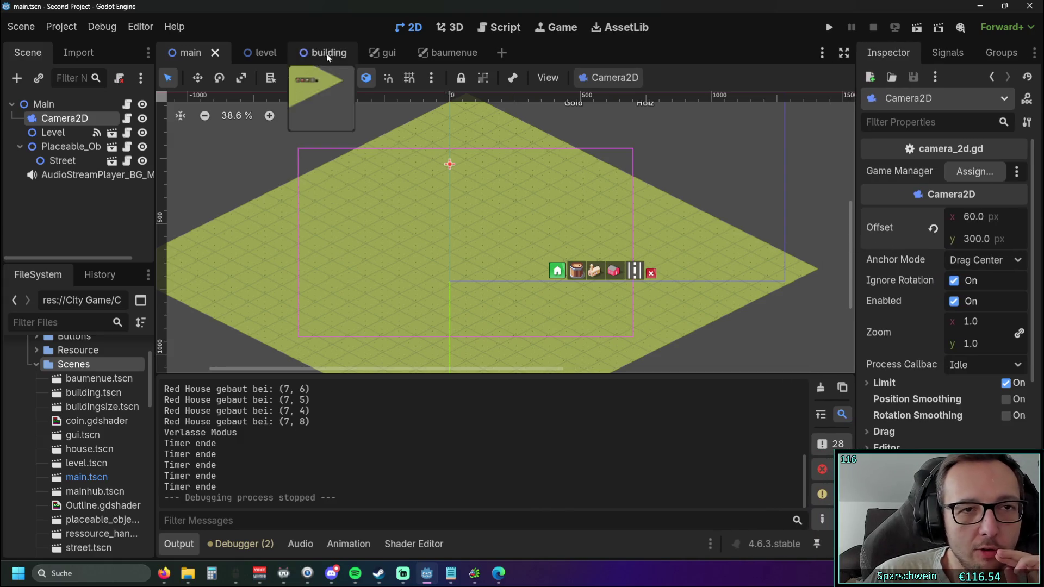
pyautogui.click(505, 28)
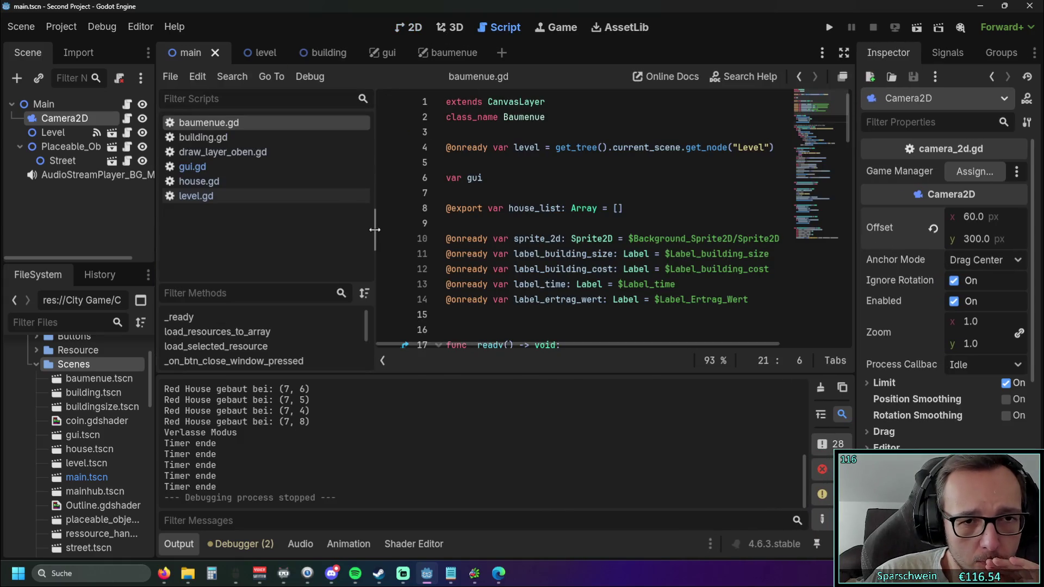
# Widen the baumenue.gd code area by narrowing the script list and collapsing Output.
pyautogui.moveTo(356, 231); pyautogui.dragTo(276, 228)
pyautogui.scroll(-3, 300, 237)
pyautogui.scroll(3, 353, 239)
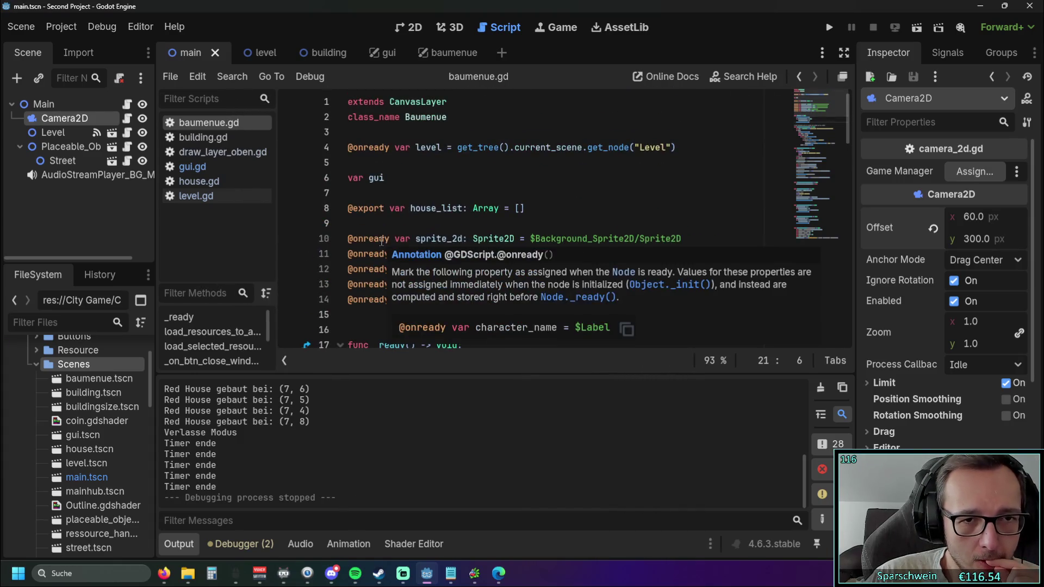
pyautogui.scroll(-7, 478, 240)
pyautogui.scroll(2, 580, 228)
pyautogui.scroll(-4, 579, 228)
pyautogui.scroll(-15, 580, 227)
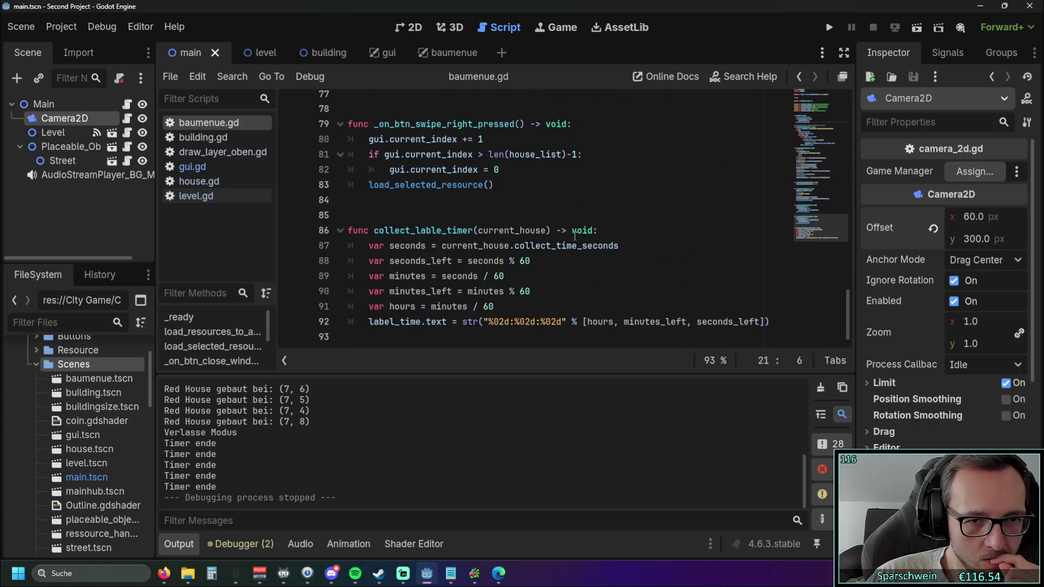
pyautogui.click(182, 547)
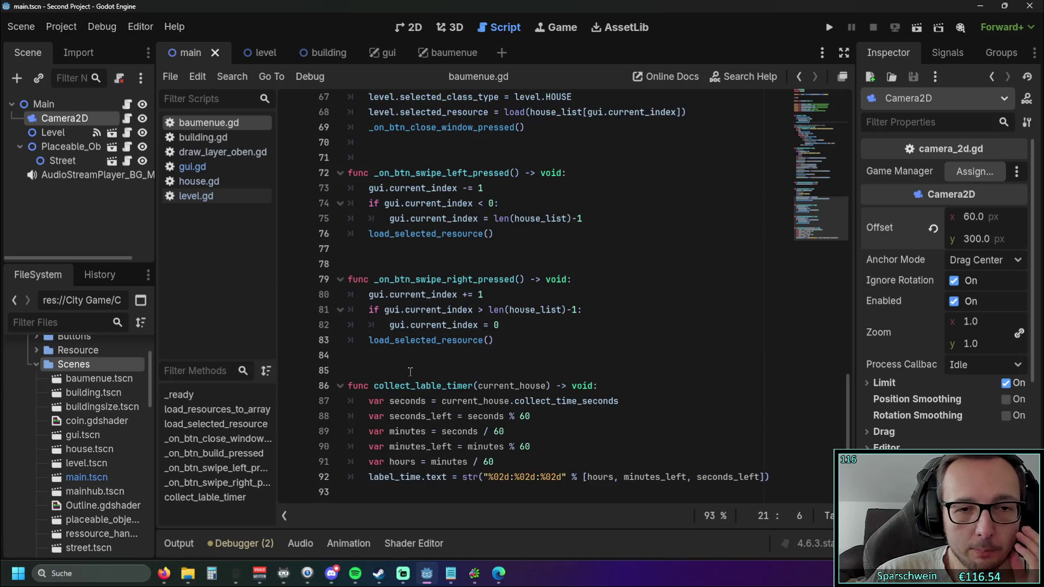
# Inspect the collect_lable_timer function that formats collect time as hours:minutes:seconds.
pyautogui.scroll(2, 440, 367)
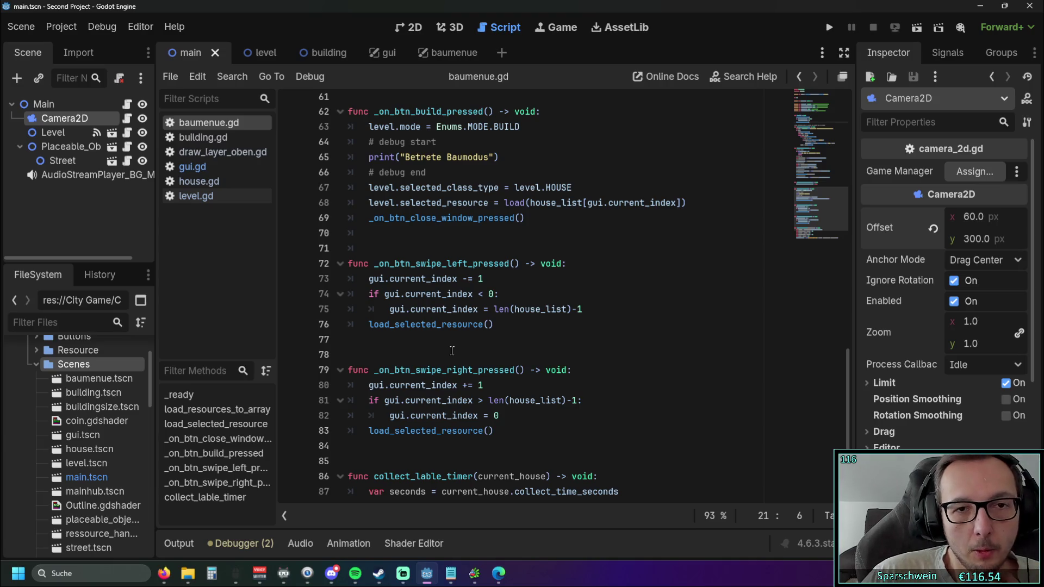
pyautogui.scroll(-2, 452, 351)
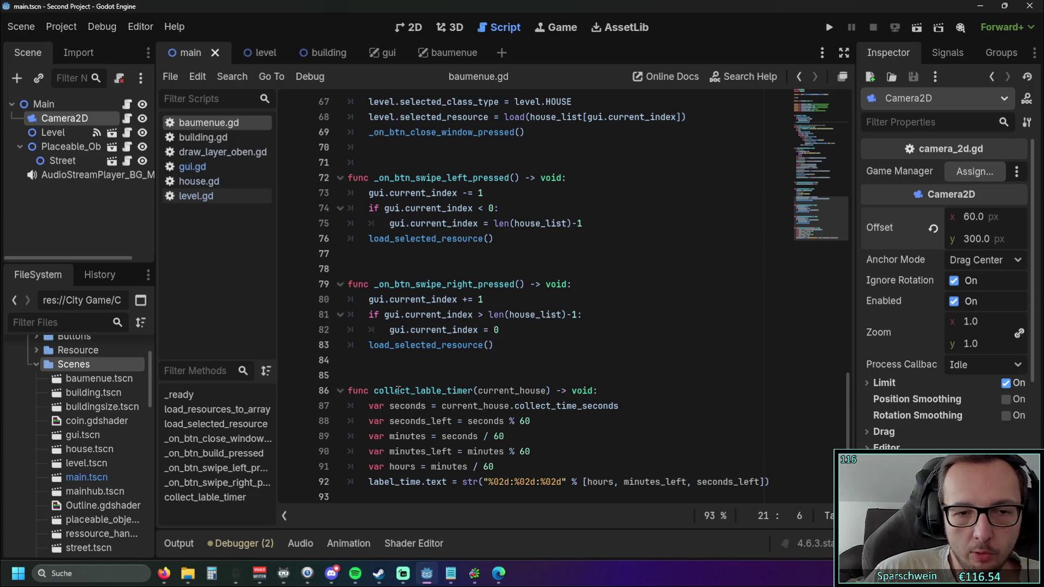
pyautogui.moveTo(374, 391); pyautogui.dragTo(473, 390)
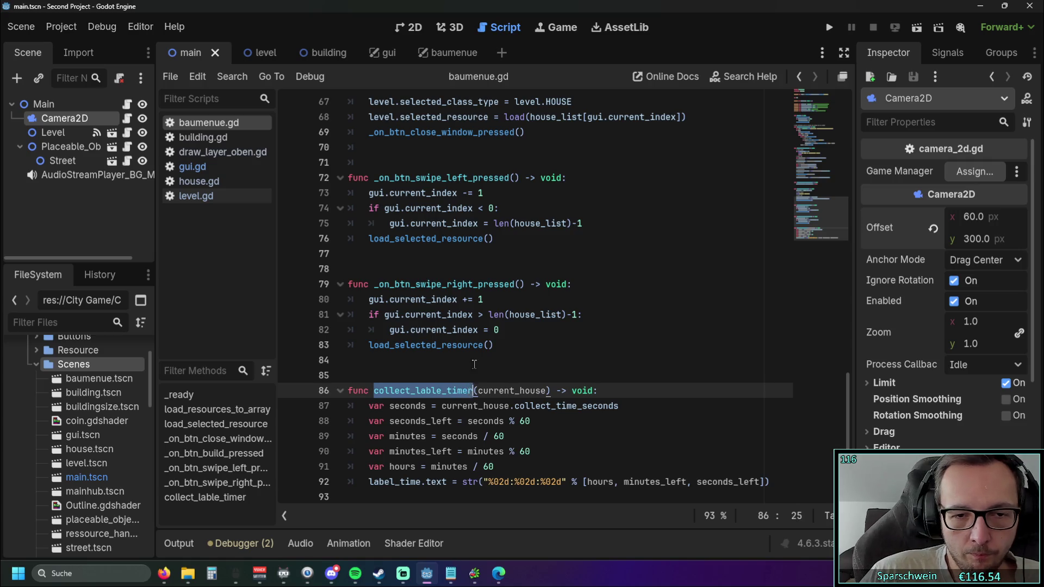
pyautogui.click(474, 366)
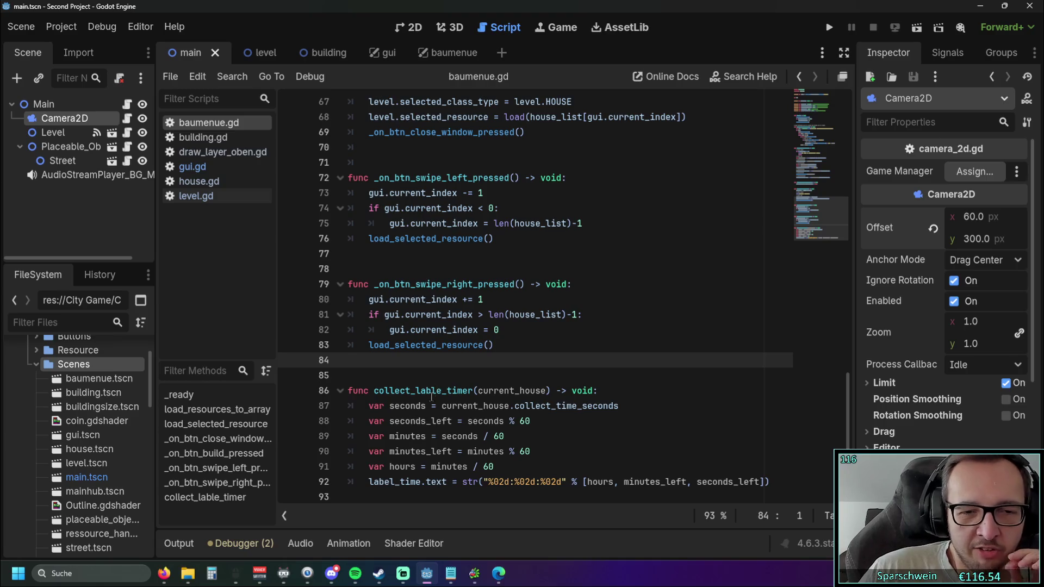
pyautogui.scroll(7, 412, 391)
pyautogui.scroll(-7, 411, 391)
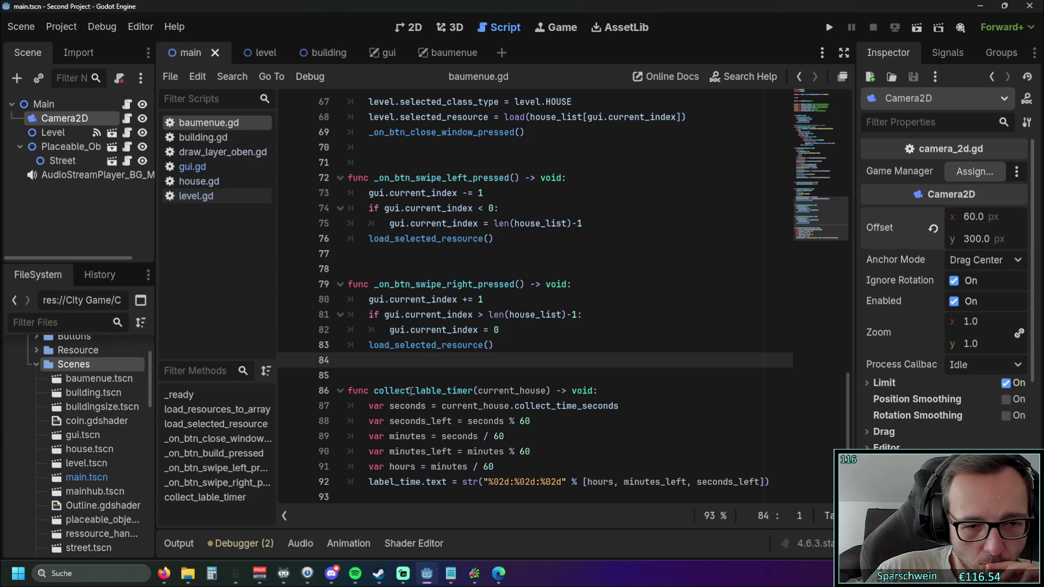
# Read through load_selected_resource in baumenue.gd, then switch to the building.gd script.
pyautogui.scroll(3, 404, 386)
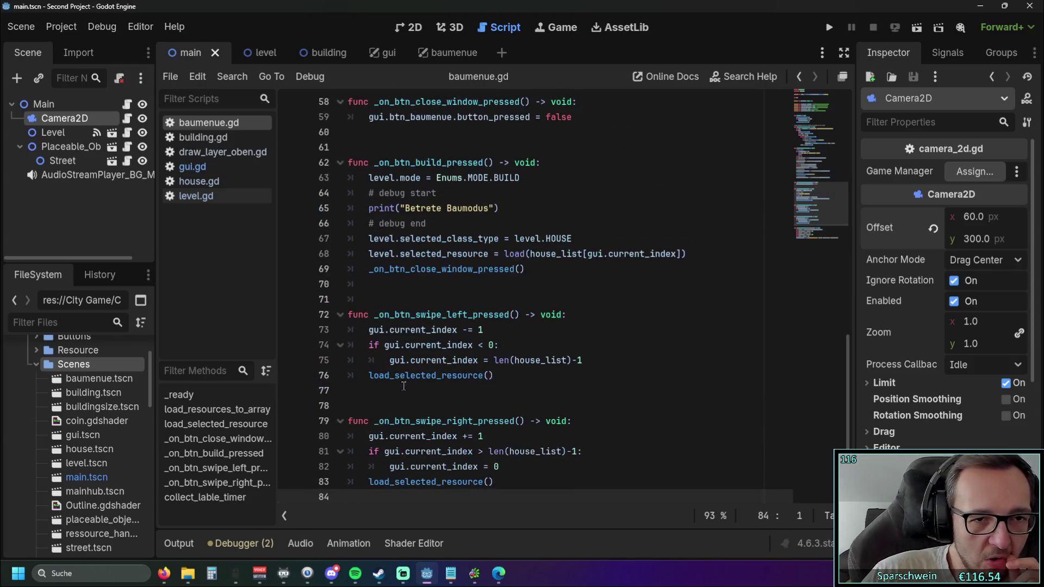
pyautogui.scroll(4, 404, 386)
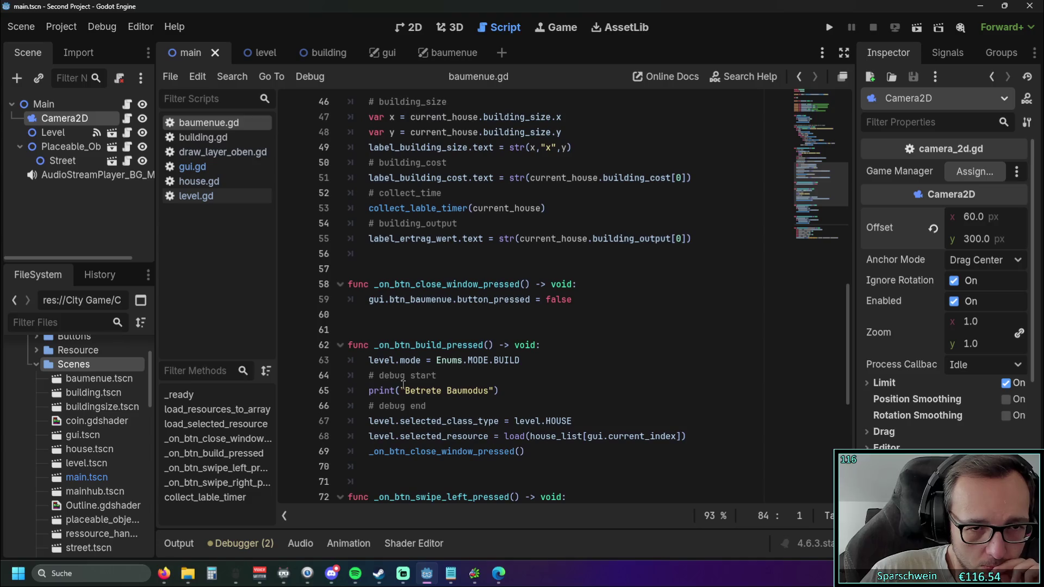
pyautogui.scroll(4, 402, 385)
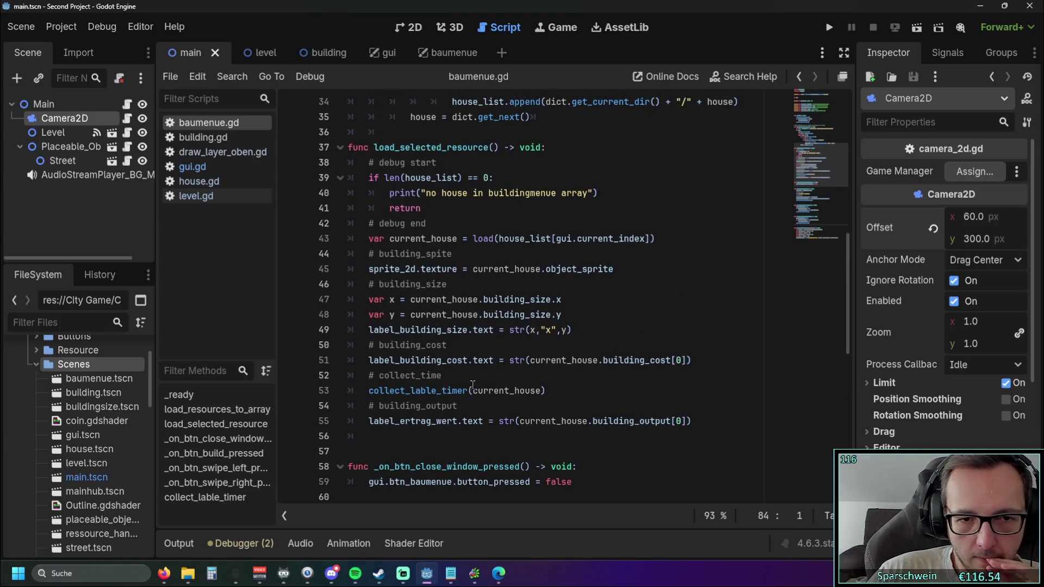
pyautogui.scroll(1, 472, 384)
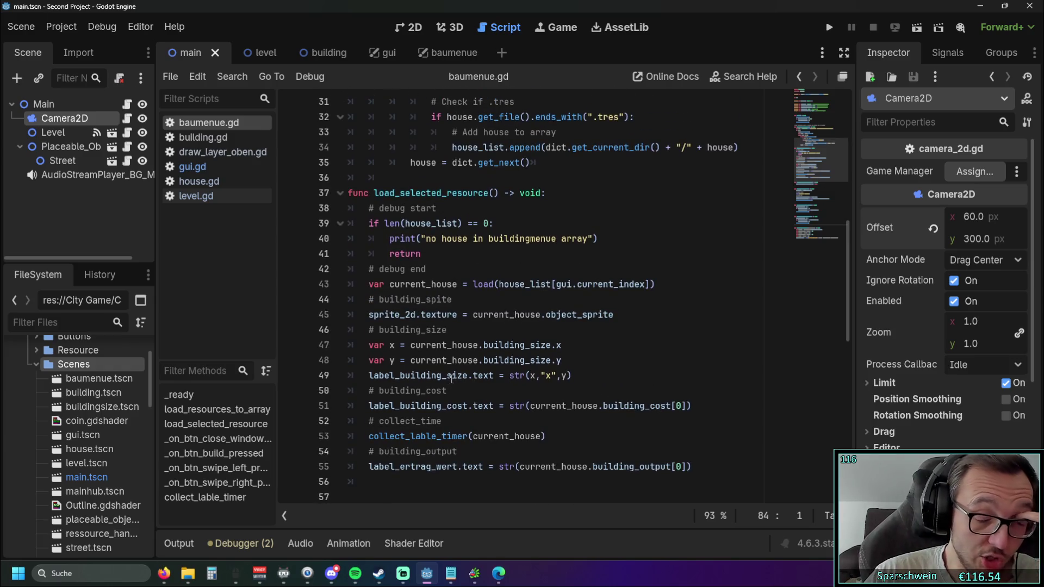
pyautogui.scroll(-10, 450, 380)
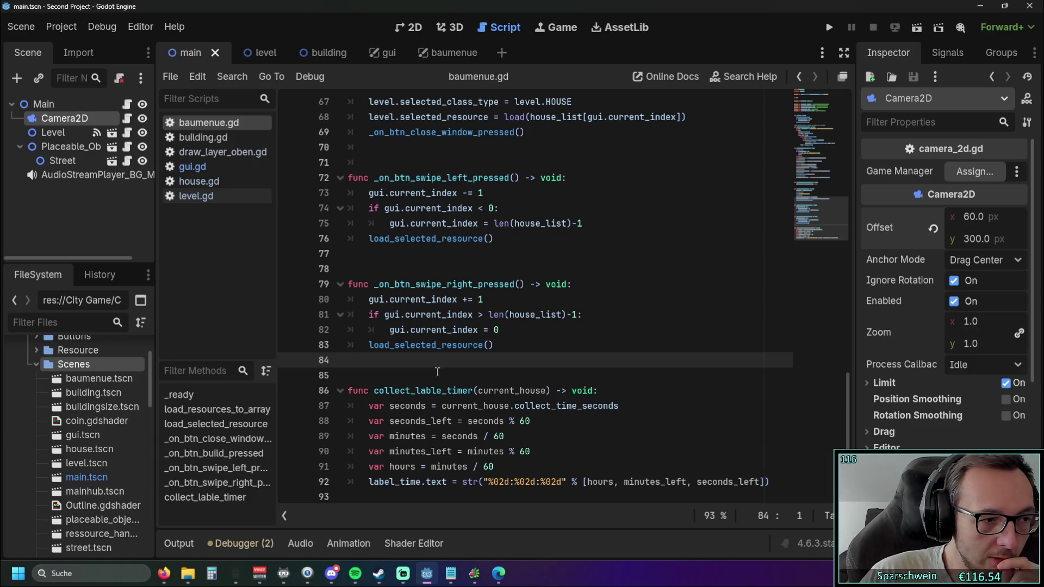
pyautogui.scroll(2, 455, 371)
pyautogui.scroll(-2, 455, 376)
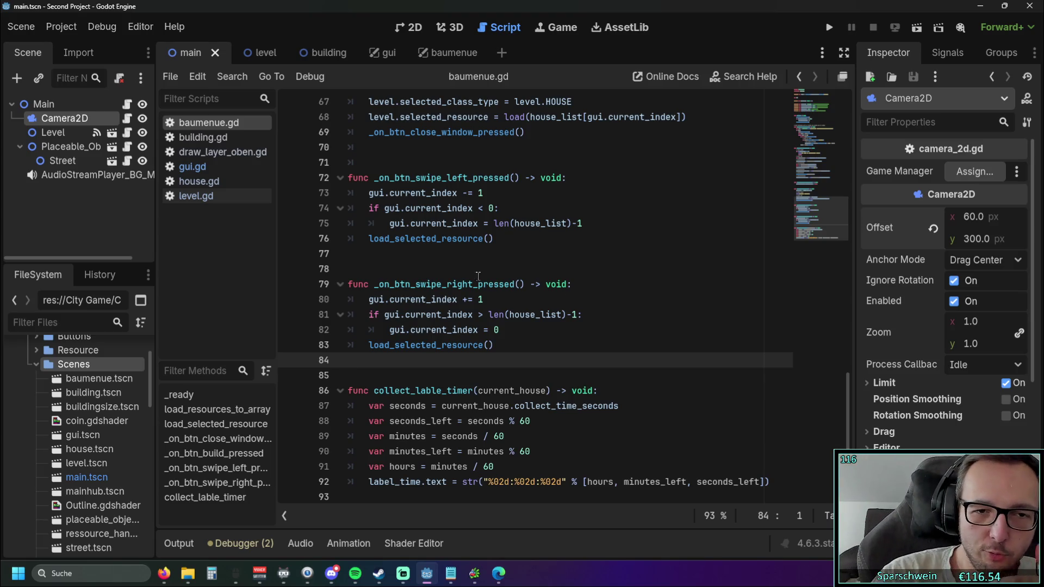
pyautogui.scroll(10, 463, 309)
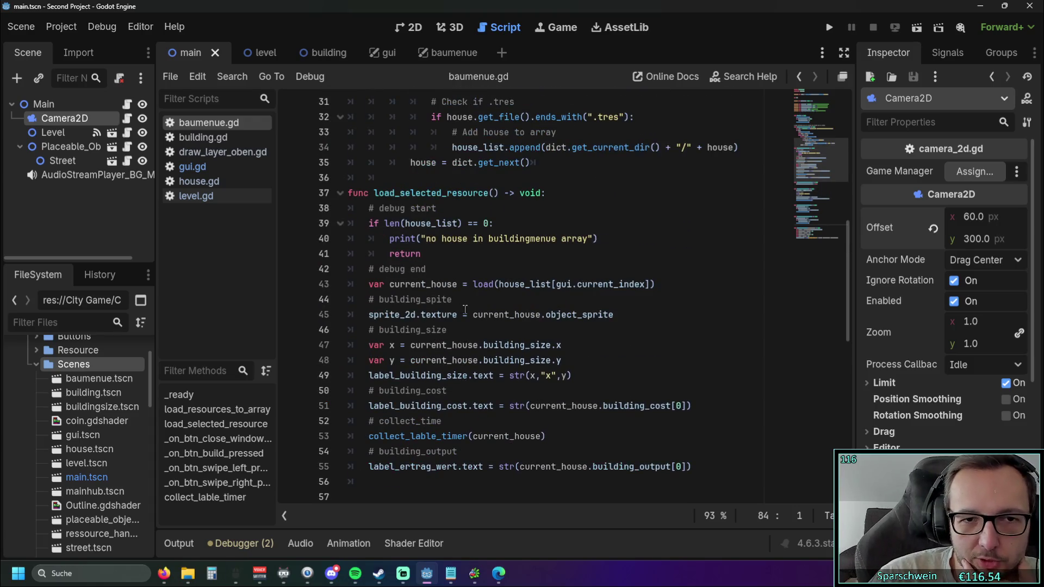
pyautogui.scroll(3, 463, 326)
pyautogui.scroll(5, 463, 326)
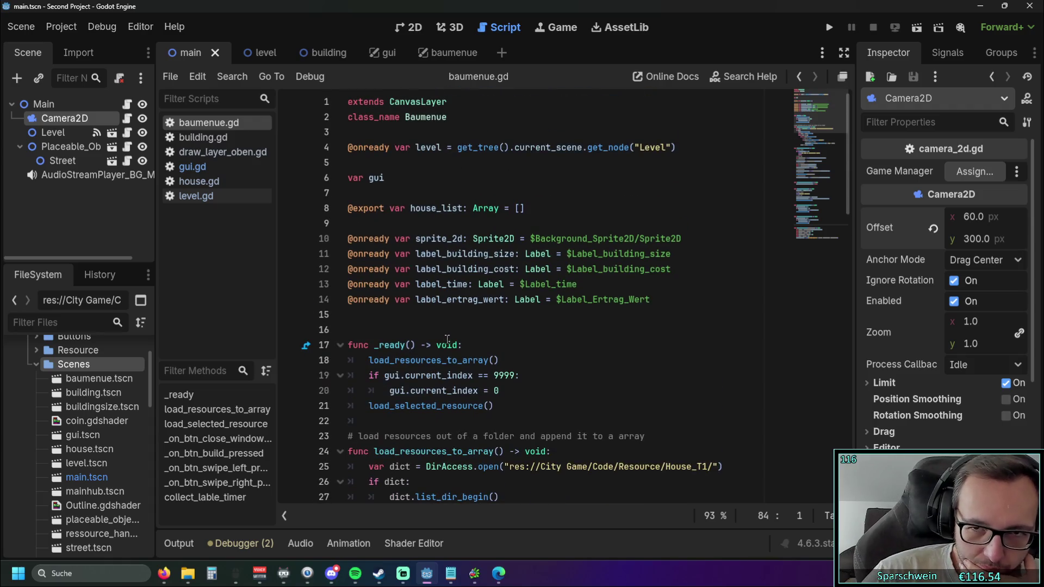
pyautogui.scroll(-9, 449, 338)
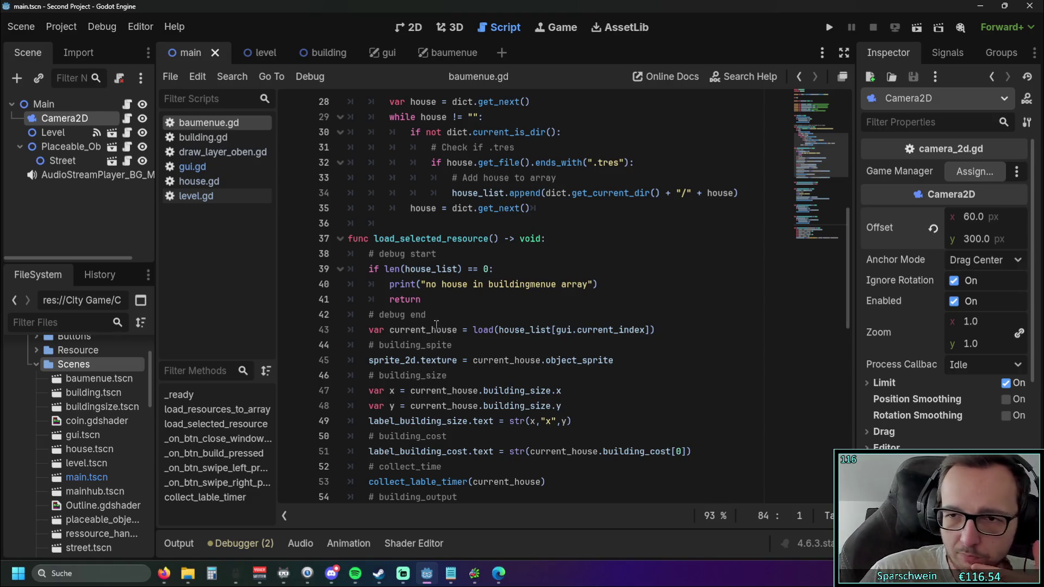
pyautogui.scroll(-1, 438, 326)
pyautogui.scroll(-3, 438, 325)
pyautogui.scroll(2, 443, 340)
pyautogui.scroll(-3, 443, 341)
pyautogui.scroll(-3, 430, 331)
pyautogui.scroll(3, 430, 331)
pyautogui.scroll(-3, 430, 331)
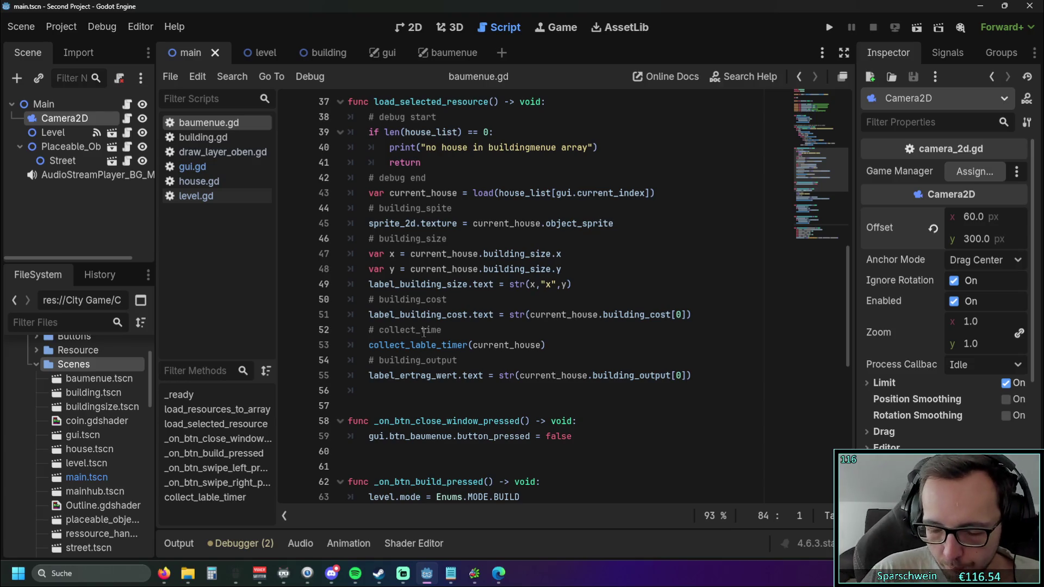
pyautogui.scroll(-4, 424, 333)
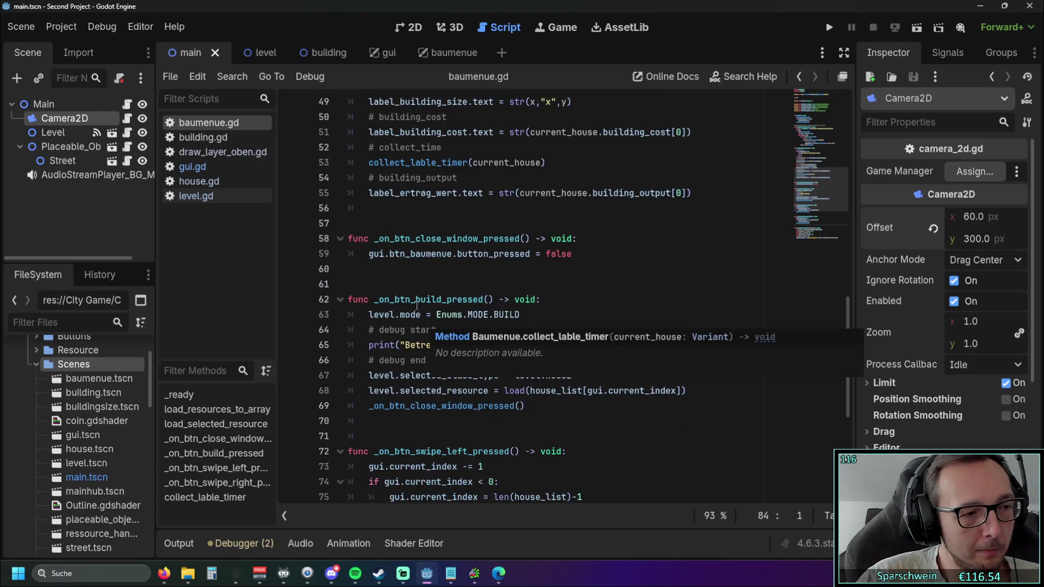
pyautogui.scroll(-2, 445, 278)
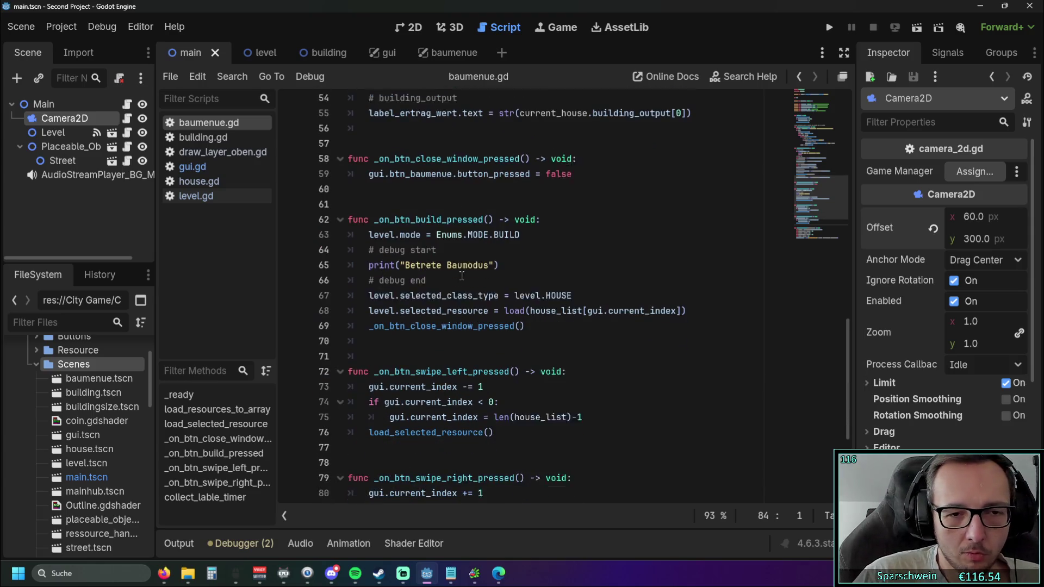
pyautogui.scroll(5, 511, 285)
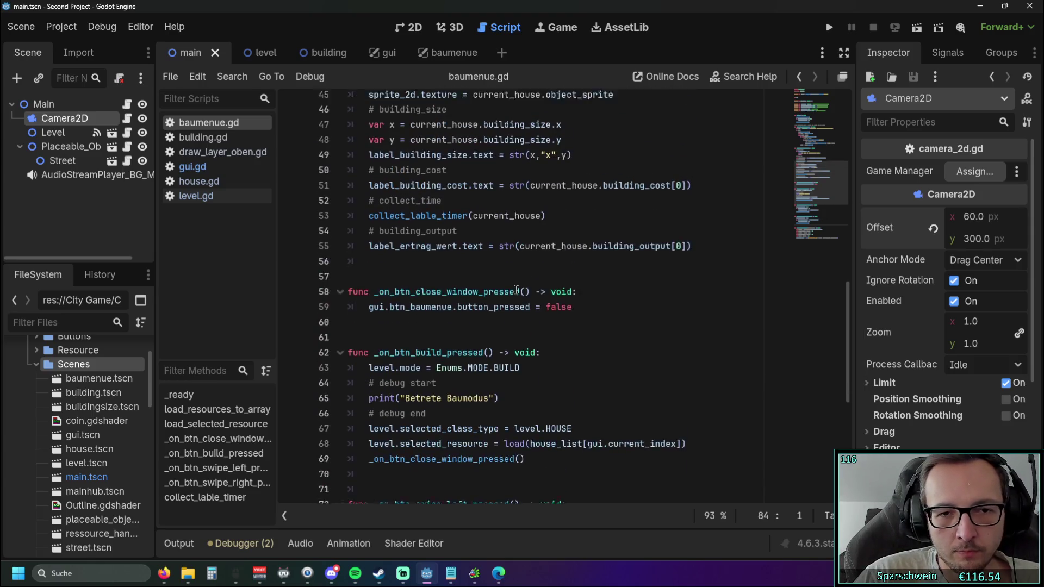
pyautogui.scroll(3, 516, 290)
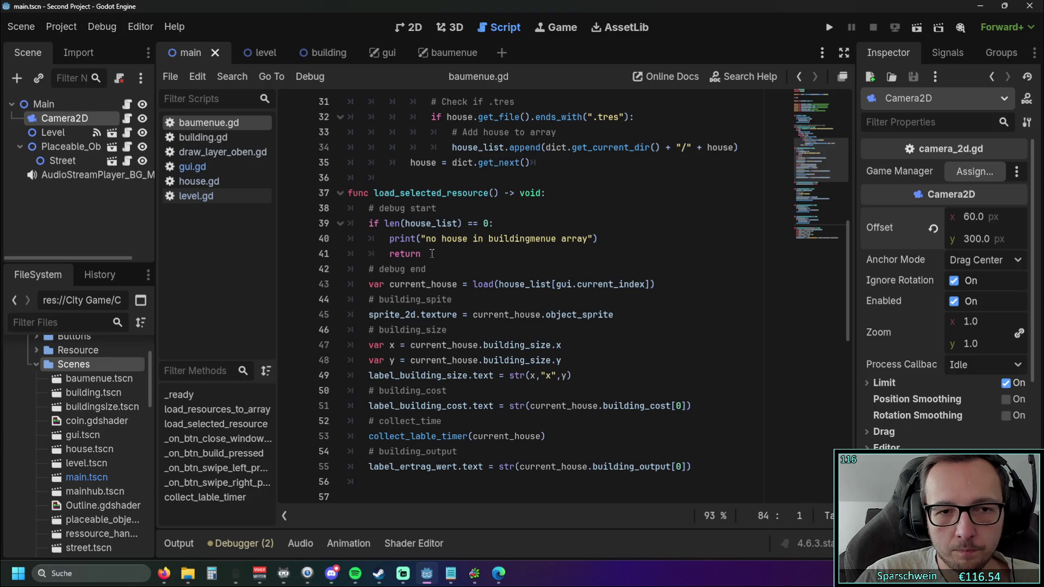
pyautogui.scroll(-1, 514, 253)
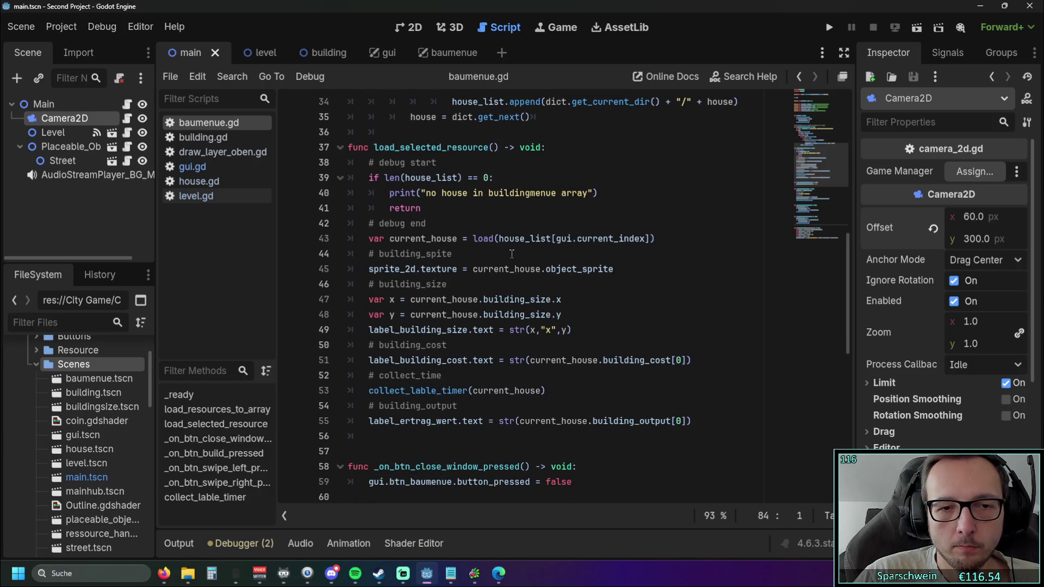
pyautogui.scroll(1, 511, 251)
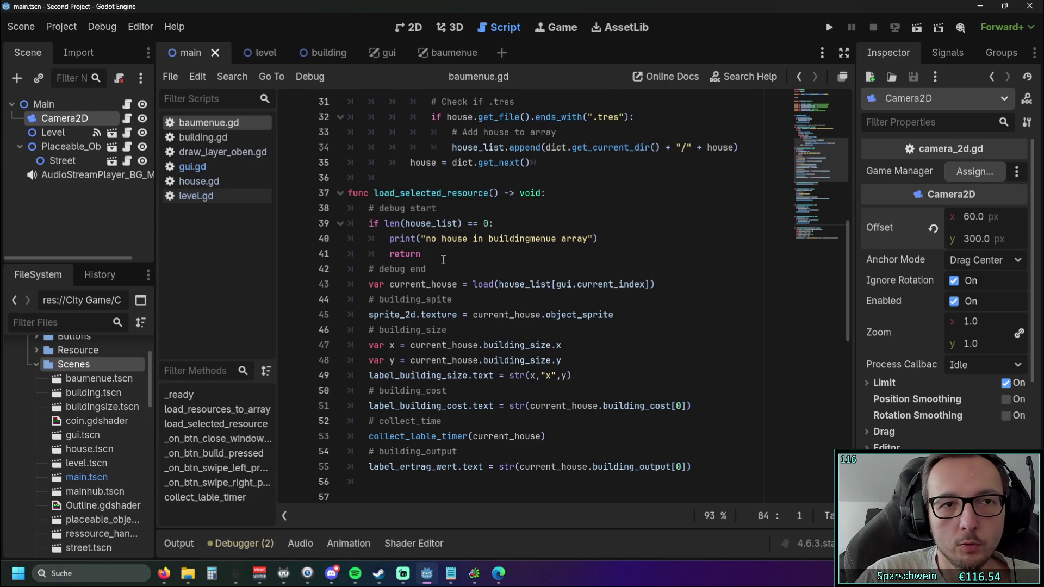
pyautogui.scroll(1, 443, 258)
pyautogui.scroll(-1, 442, 258)
pyautogui.click(197, 137)
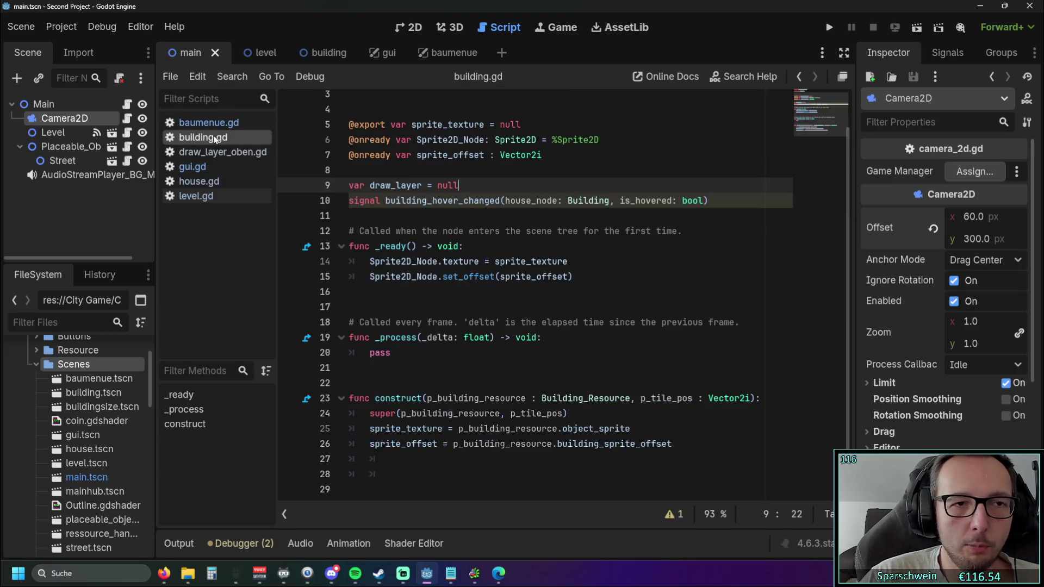
# Open house.gd and scroll to its set_timer and calculate_timer functions.
pyautogui.click(212, 182)
pyautogui.scroll(-20, 450, 227)
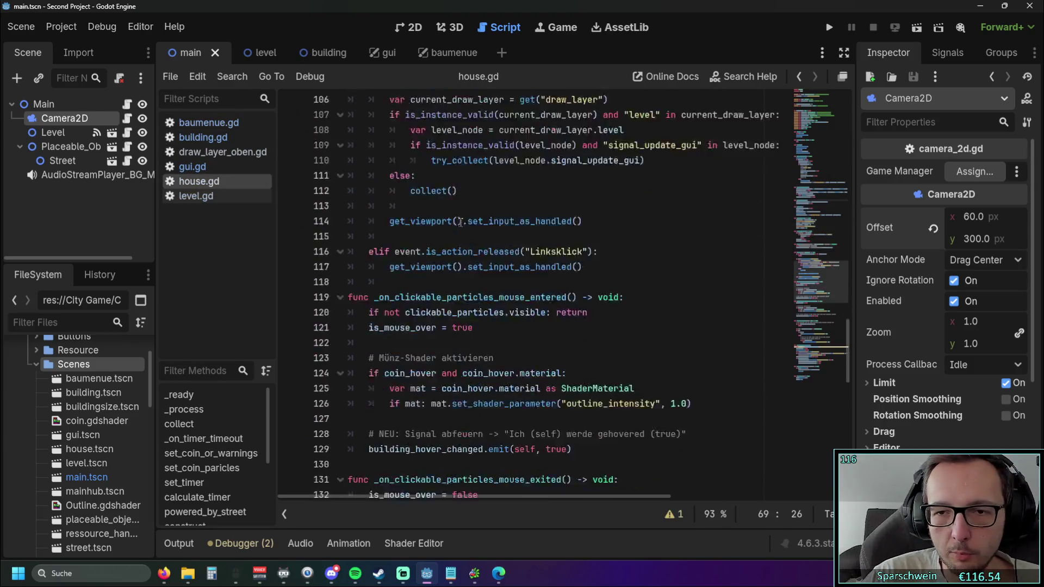
pyautogui.scroll(20, 450, 227)
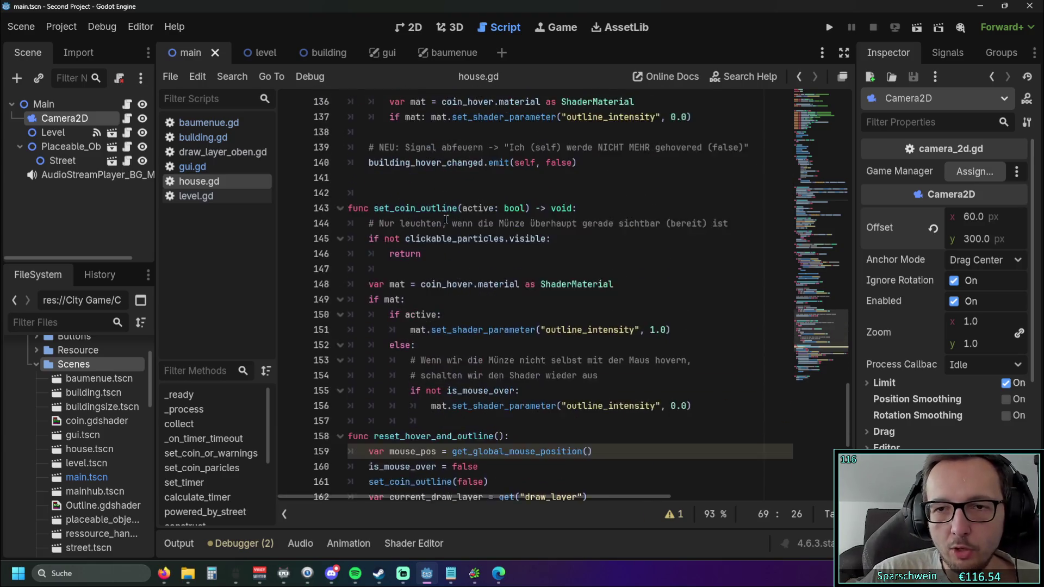
pyautogui.scroll(8, 439, 212)
pyautogui.scroll(1, 435, 197)
pyautogui.scroll(-1, 447, 193)
pyautogui.scroll(-1, 447, 193)
pyautogui.moveTo(436, 493)
pyautogui.mouseDown()
pyautogui.moveTo(462, 496)
pyautogui.moveTo(426, 497)
pyautogui.moveTo(439, 500)
pyautogui.mouseUp()
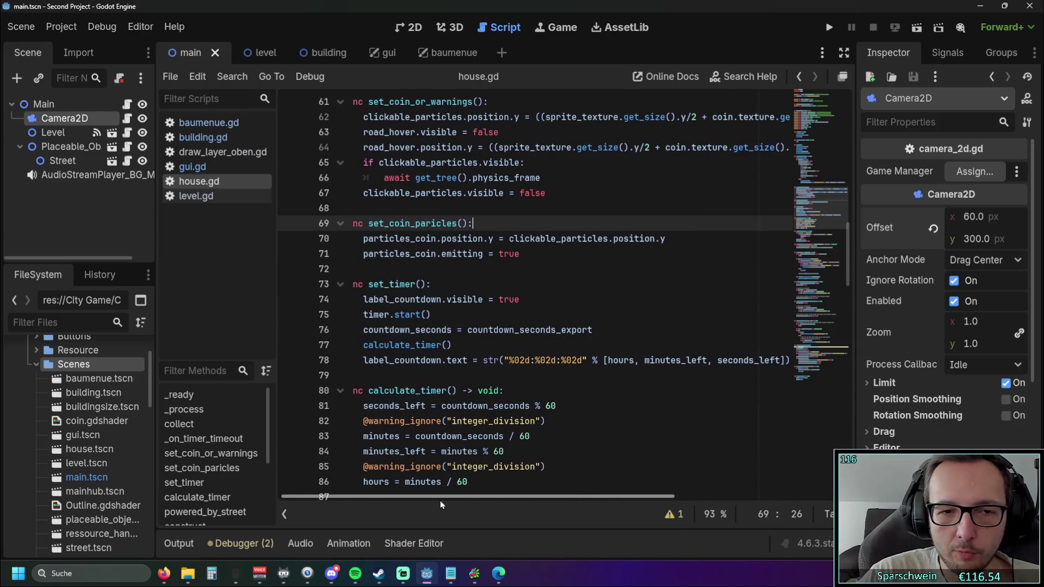
# Select the countdown label text line 78 and inspect the minutes_left calculation.
pyautogui.click(364, 360)
pyautogui.tripleClick(441, 360)
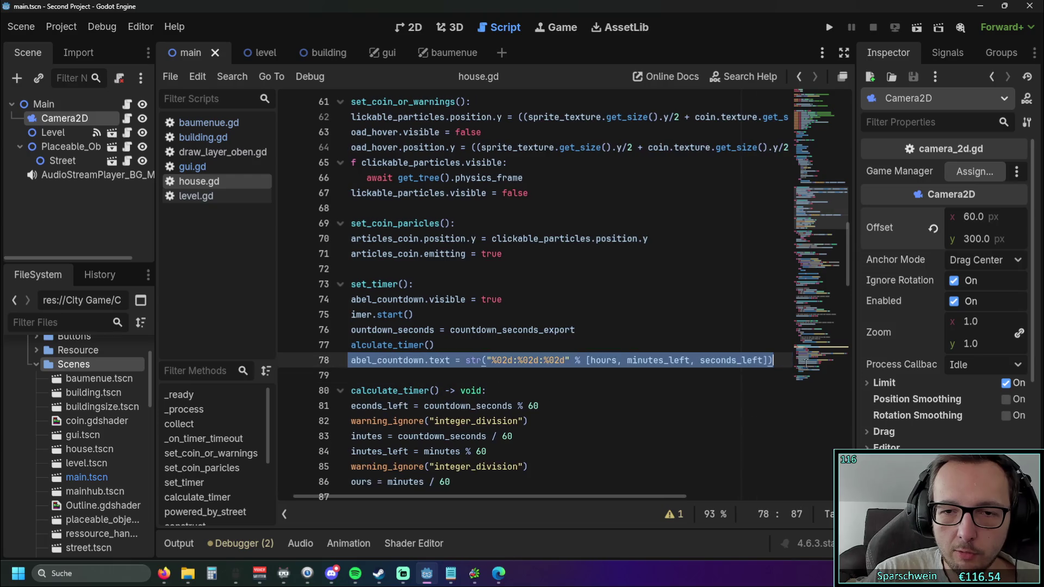
pyautogui.click(577, 451)
pyautogui.moveTo(541, 499); pyautogui.dragTo(525, 499)
pyautogui.scroll(4, 544, 327)
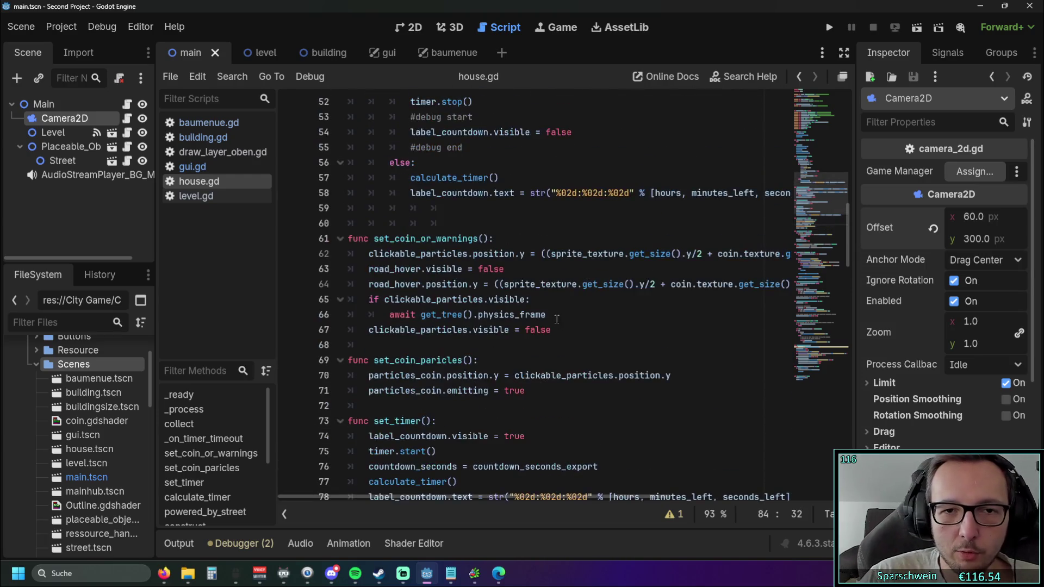
pyautogui.scroll(-3, 558, 303)
pyautogui.scroll(-3, 559, 303)
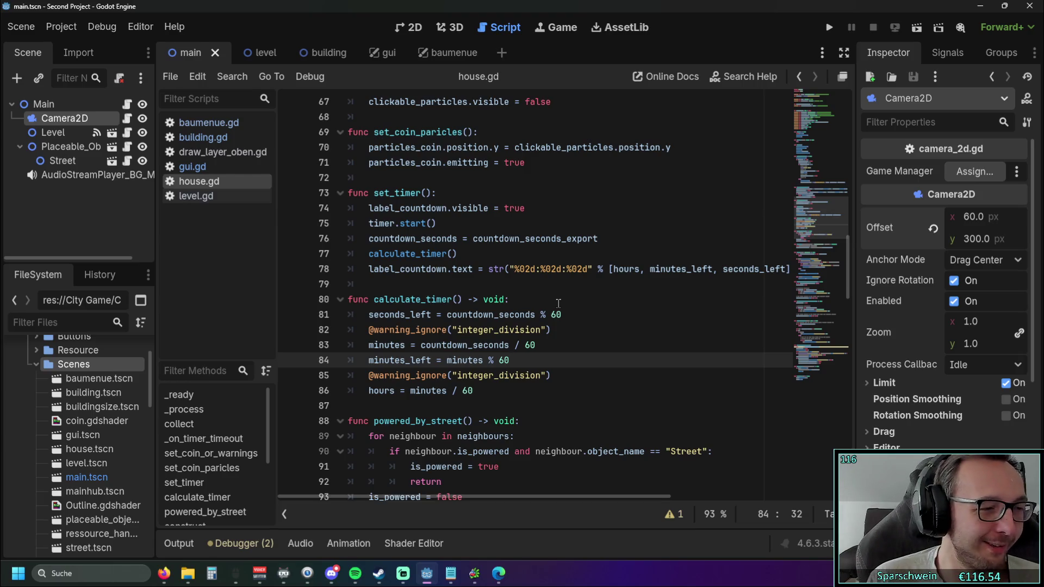
# Scroll house.gd to set_coin_outline around line 143 and select the whole function.
pyautogui.scroll(-20, 516, 266)
pyautogui.scroll(7, 546, 265)
pyautogui.scroll(3, 546, 264)
pyautogui.scroll(-4, 541, 256)
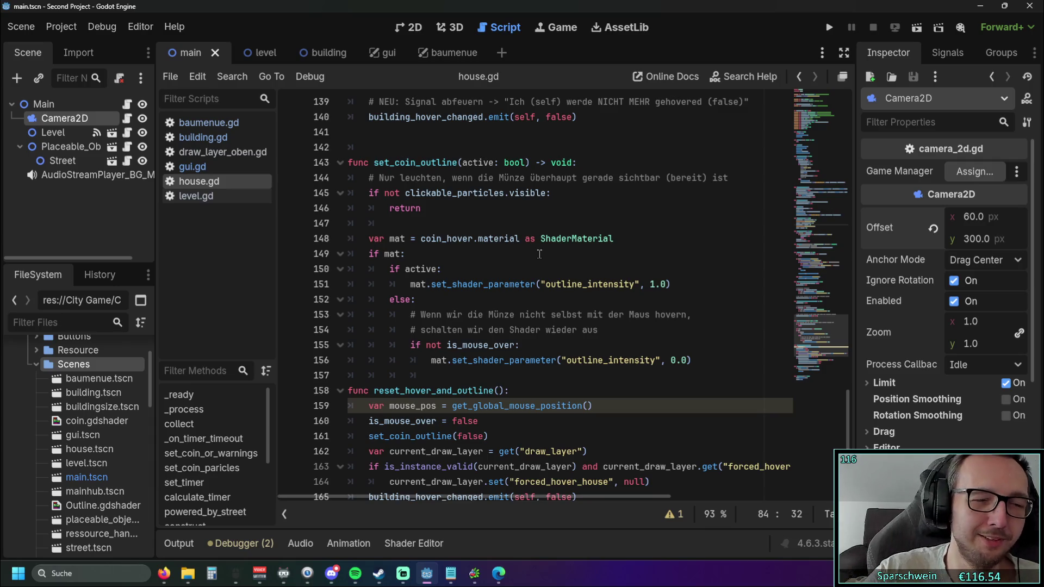
pyautogui.scroll(-2, 540, 254)
pyautogui.scroll(2, 536, 254)
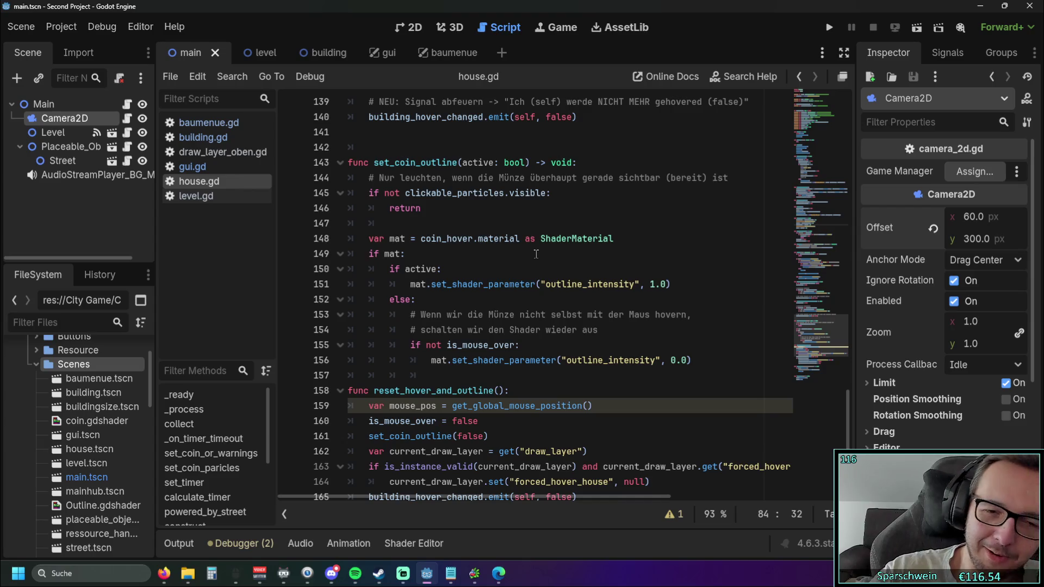
pyautogui.scroll(1, 535, 253)
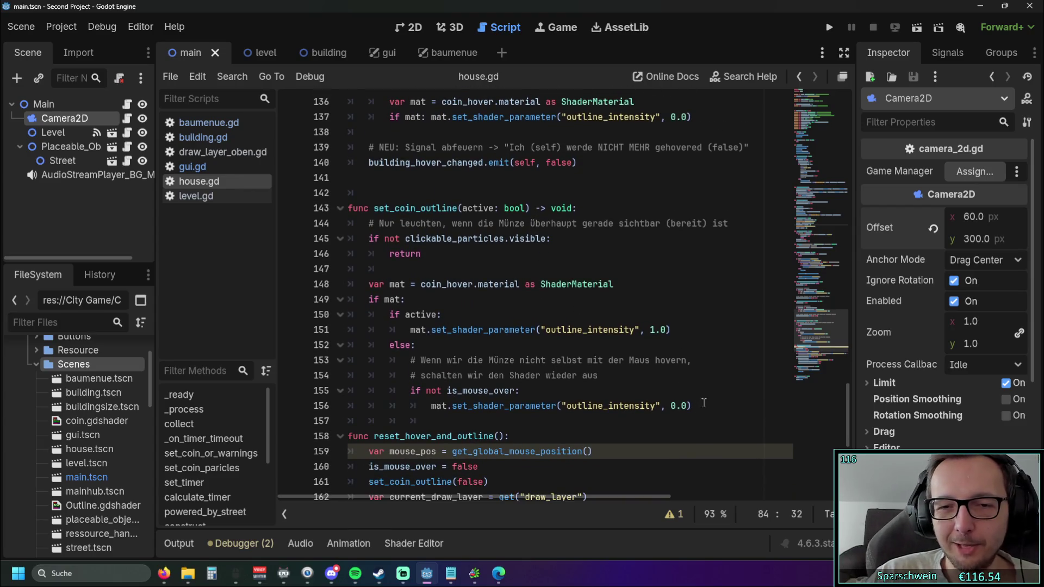
pyautogui.moveTo(524, 417)
pyautogui.mouseDown()
pyautogui.moveTo(544, 224)
pyautogui.moveTo(598, 209)
pyautogui.mouseUp()
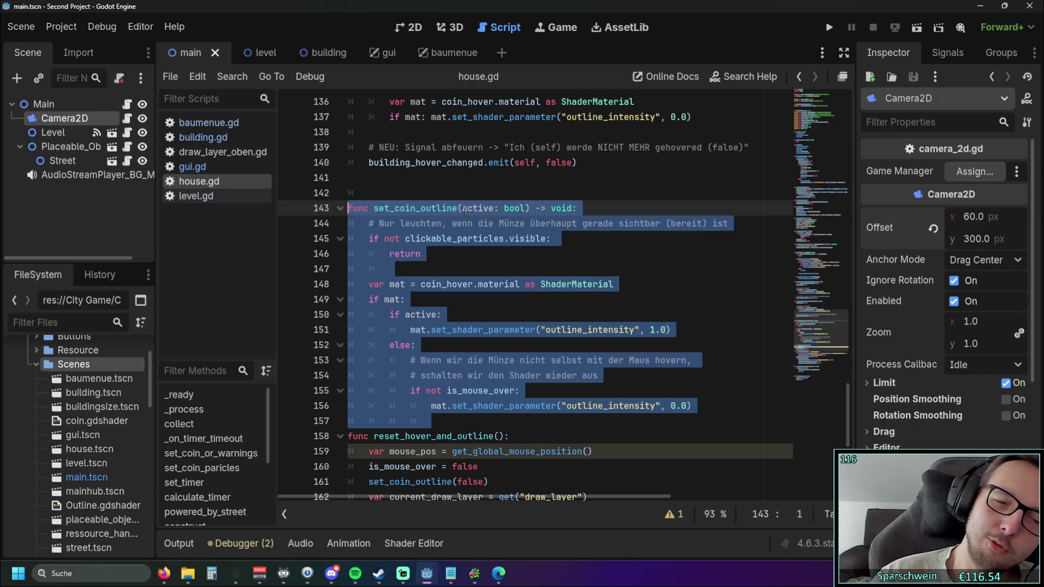
pyautogui.click(579, 245)
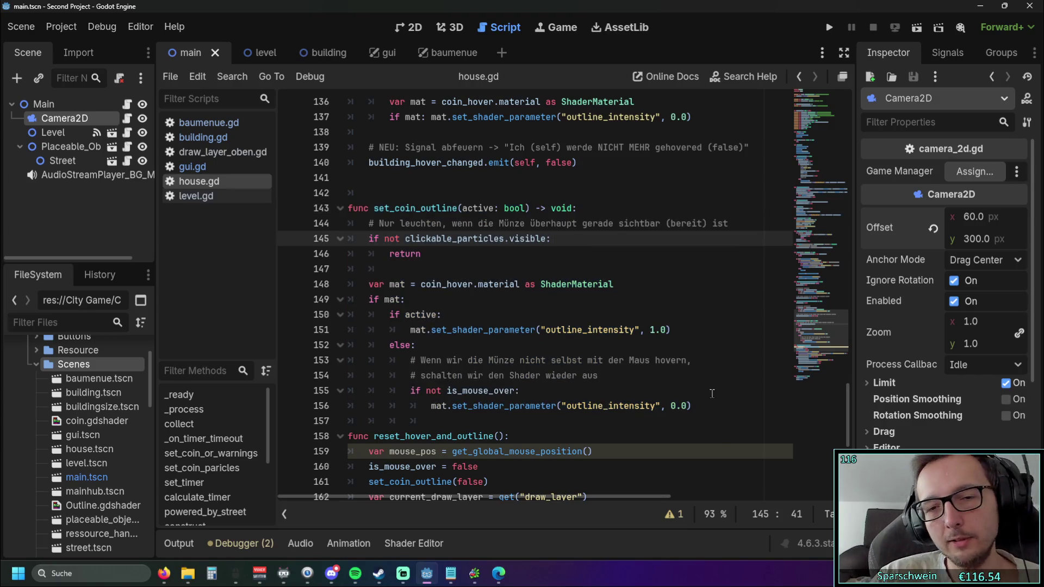
pyautogui.click(695, 390)
pyautogui.click(701, 405)
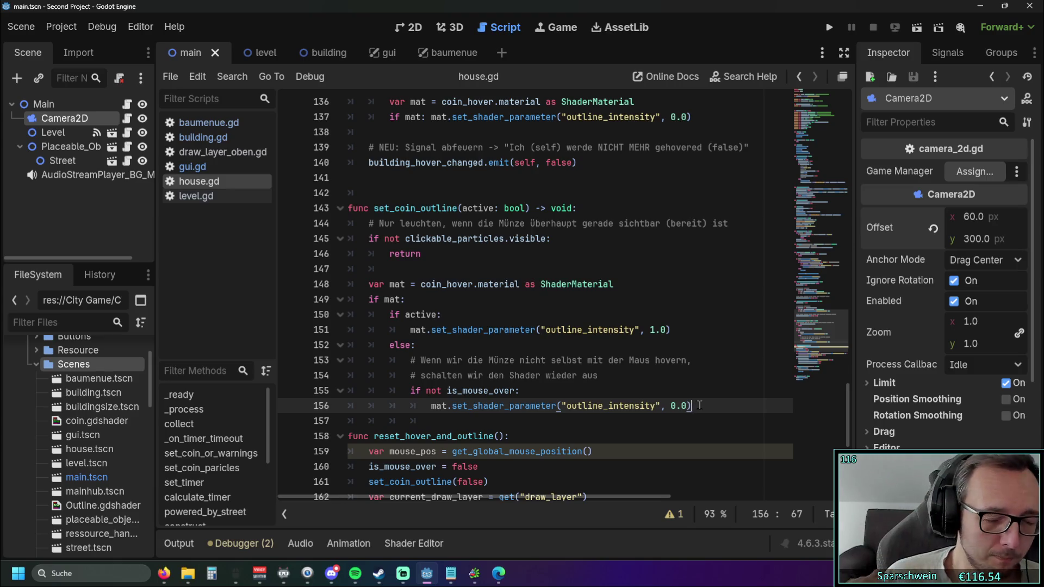
pyautogui.scroll(5, 611, 353)
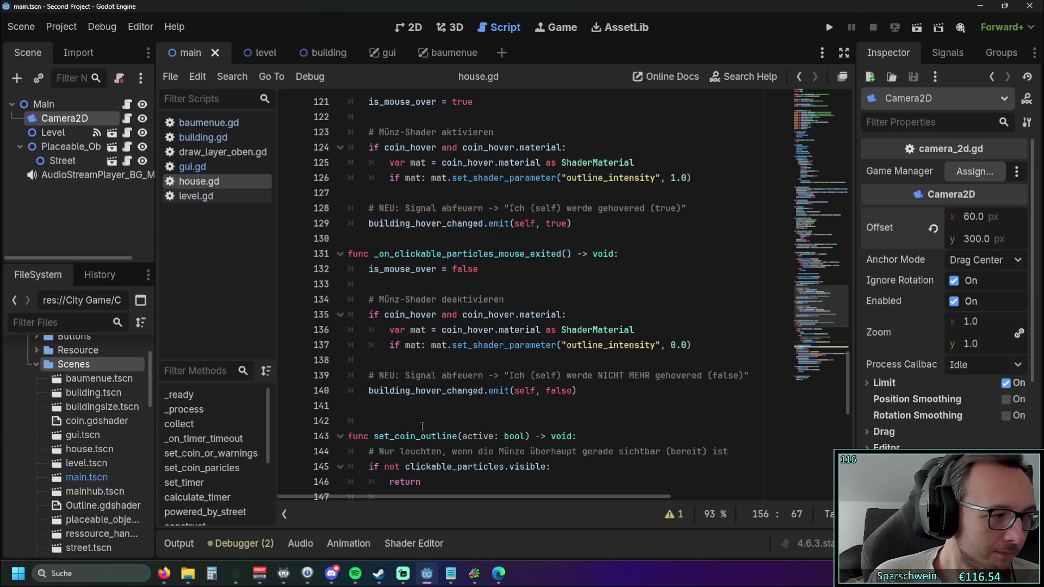
pyautogui.scroll(1, 441, 381)
pyautogui.scroll(-1, 443, 412)
pyautogui.moveTo(592, 390); pyautogui.dragTo(341, 243)
pyautogui.click(489, 268)
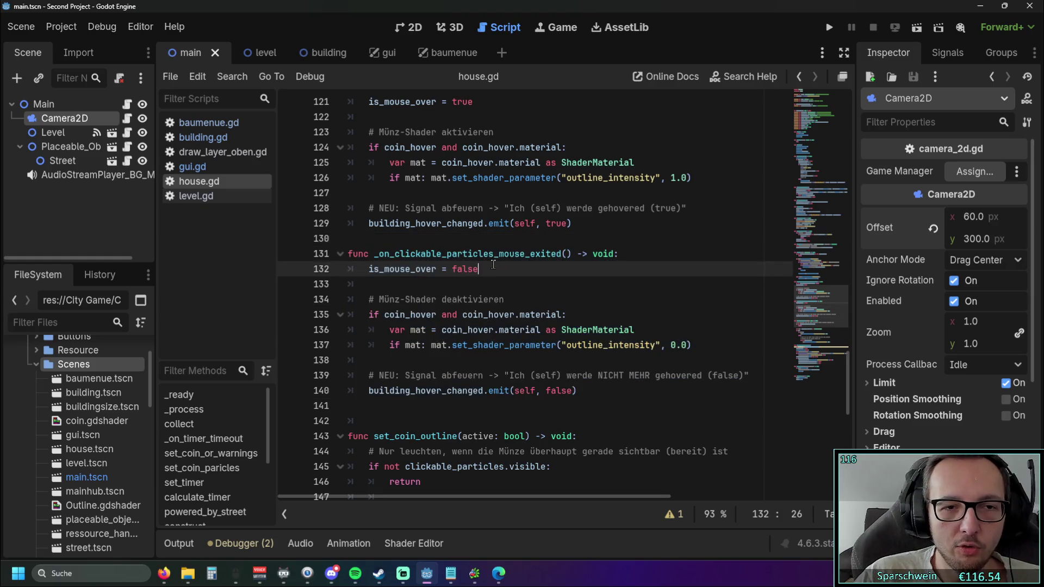
pyautogui.scroll(2, 404, 343)
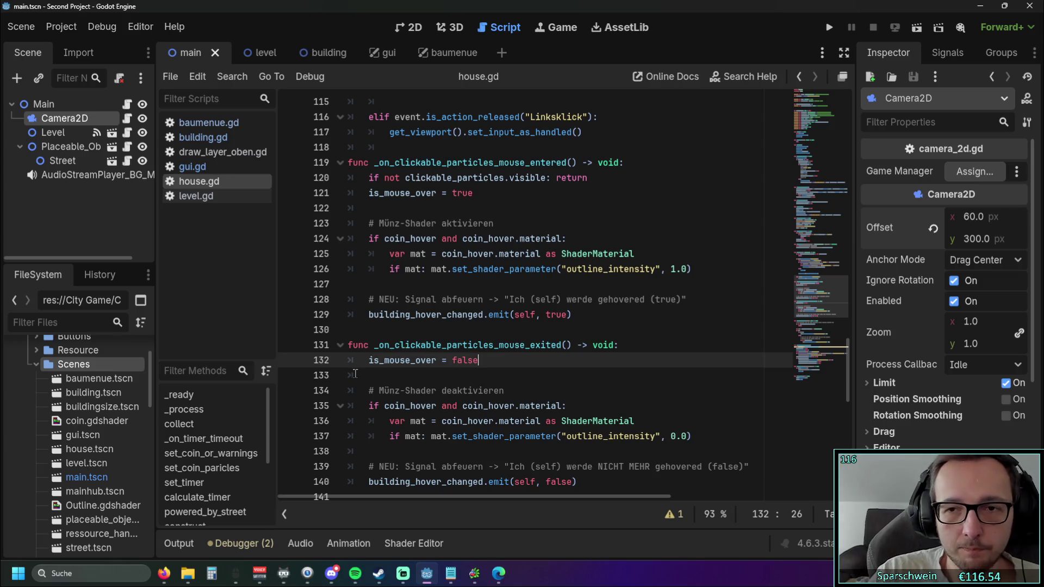
pyautogui.scroll(2, 418, 352)
pyautogui.scroll(4, 416, 356)
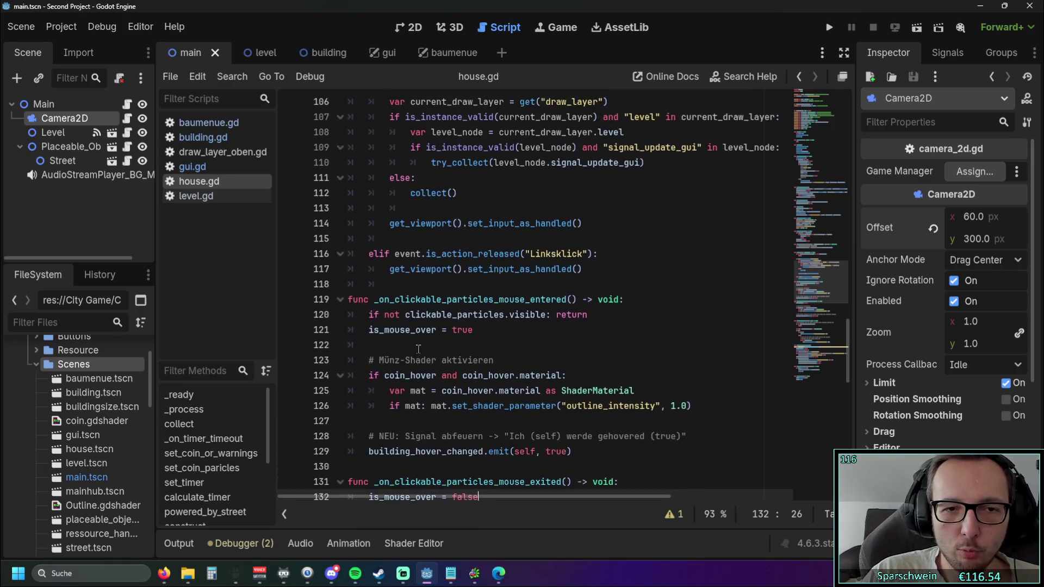
pyautogui.moveTo(393, 420); pyautogui.dragTo(370, 223)
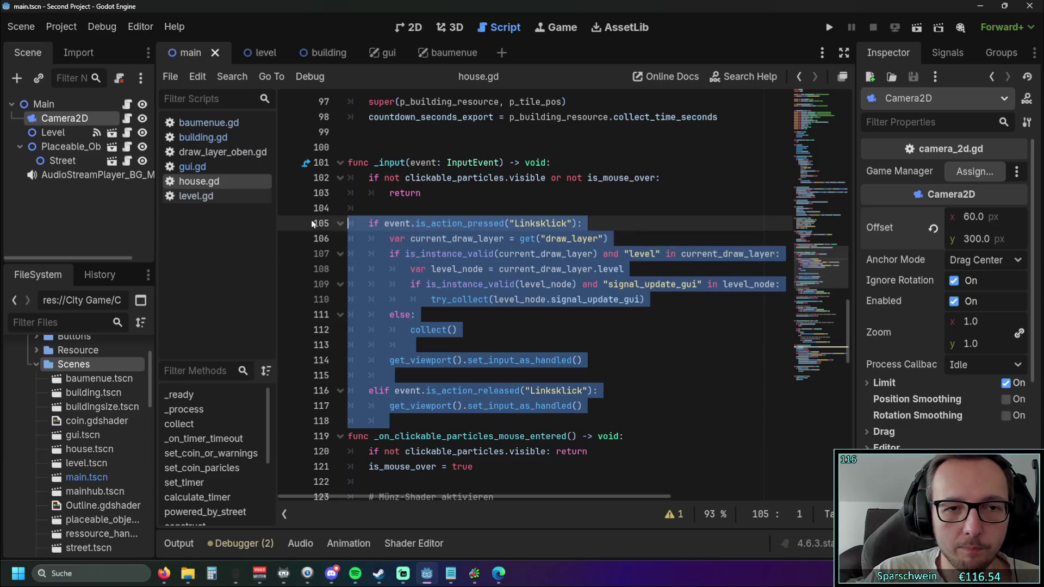
pyautogui.click(553, 268)
pyautogui.scroll(3, 553, 358)
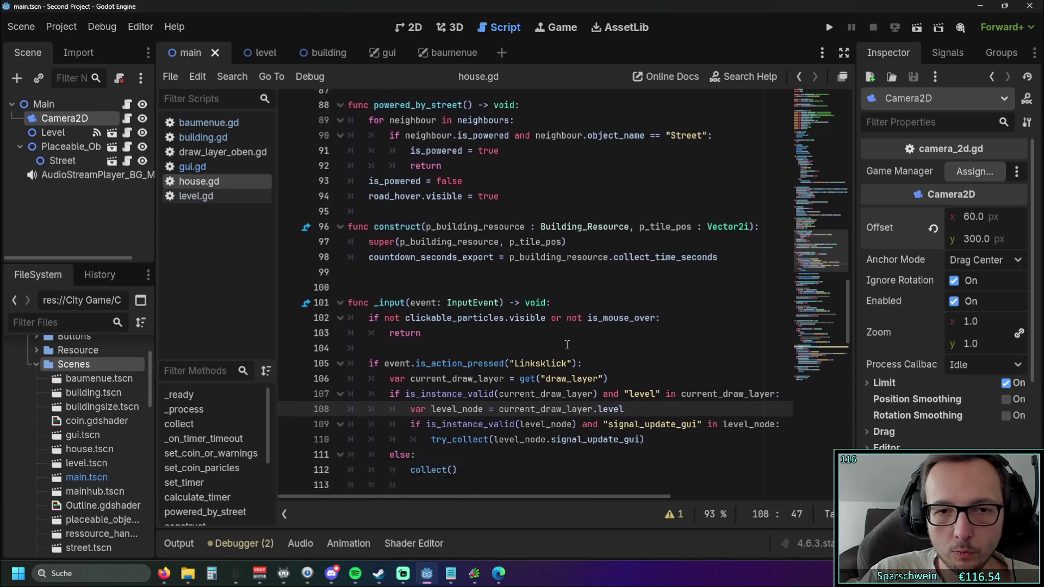
pyautogui.scroll(-20, 562, 337)
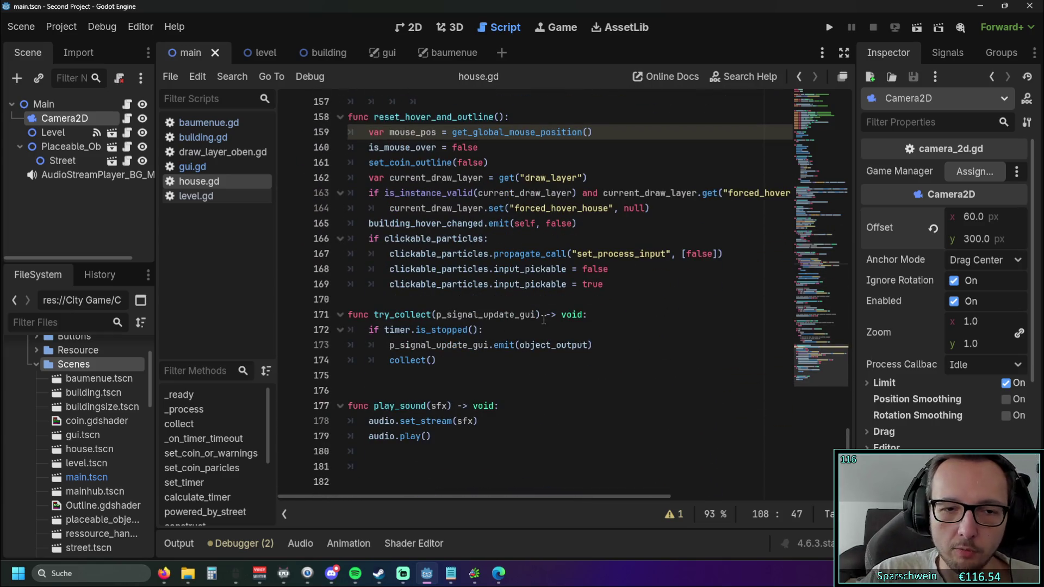
pyautogui.scroll(2, 545, 323)
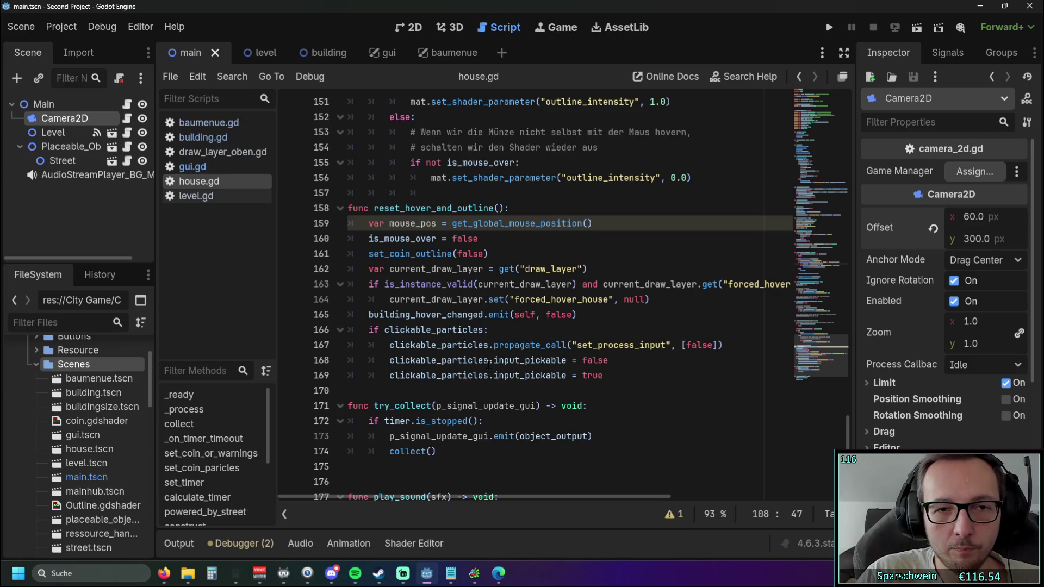
pyautogui.click(521, 255)
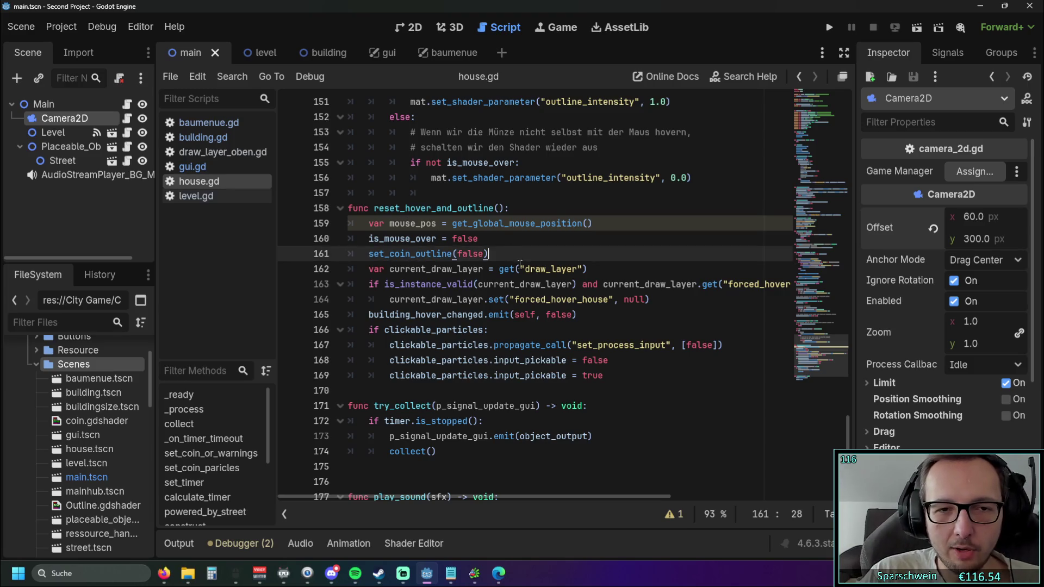
pyautogui.scroll(1, 587, 321)
pyautogui.scroll(5, 583, 321)
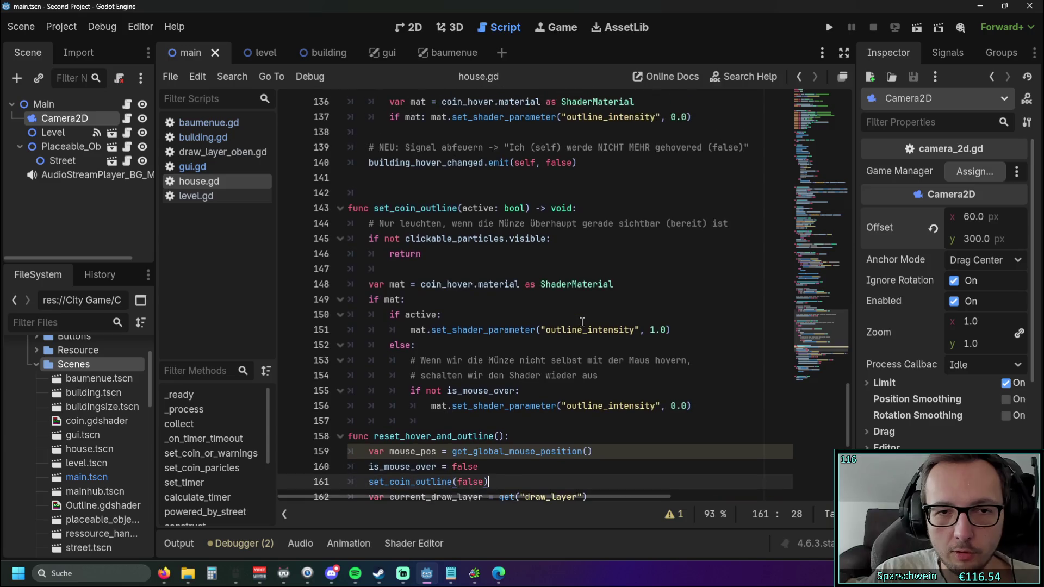
pyautogui.scroll(-2, 564, 294)
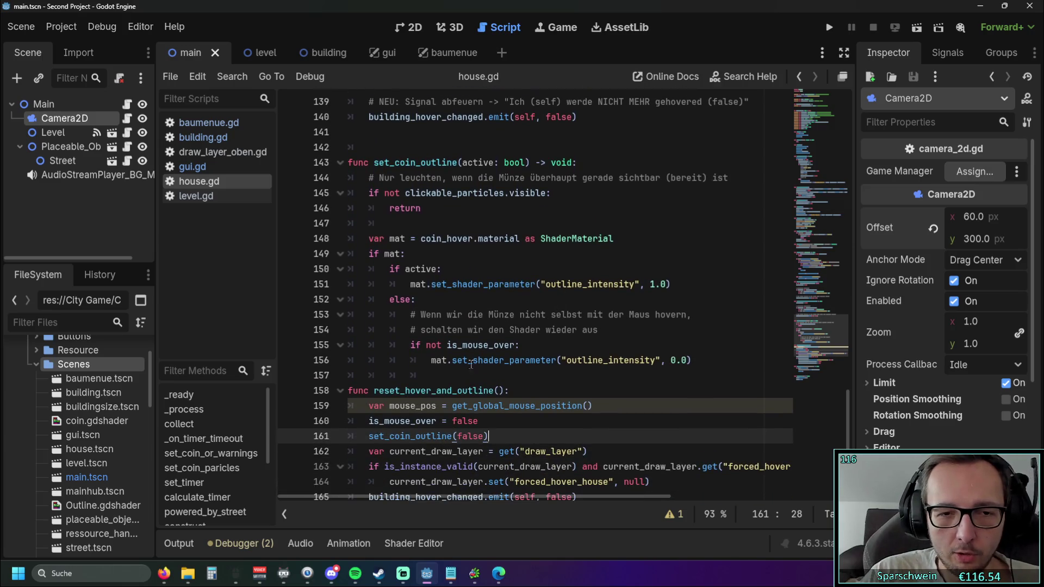
# Add a new indented empty line at the end of set_coin_outline.
pyautogui.click(468, 375)
pyautogui.press('Return')
pyautogui.moveTo(620, 330); pyautogui.dragTo(279, 314)
pyautogui.click(505, 383)
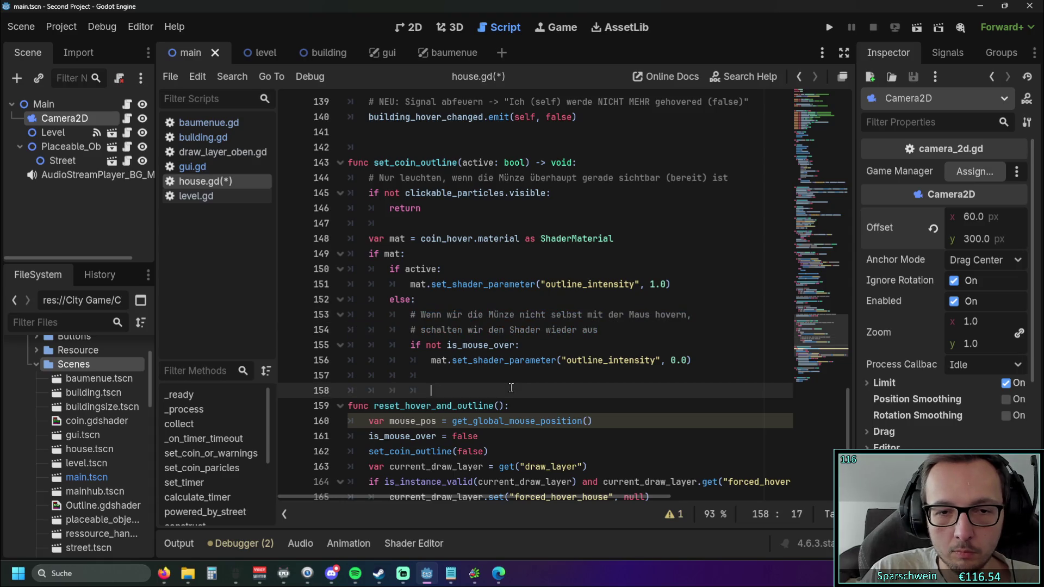
# Scroll up through house.gd toward _input, dismissing the ShaderMaterial documentation tooltip.
pyautogui.scroll(1, 506, 386)
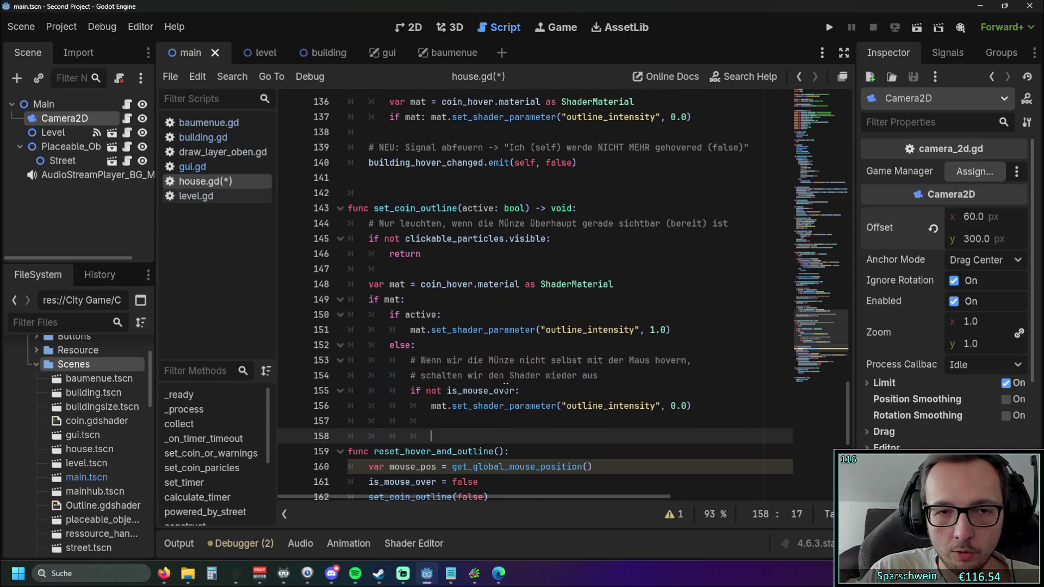
pyautogui.scroll(4, 505, 387)
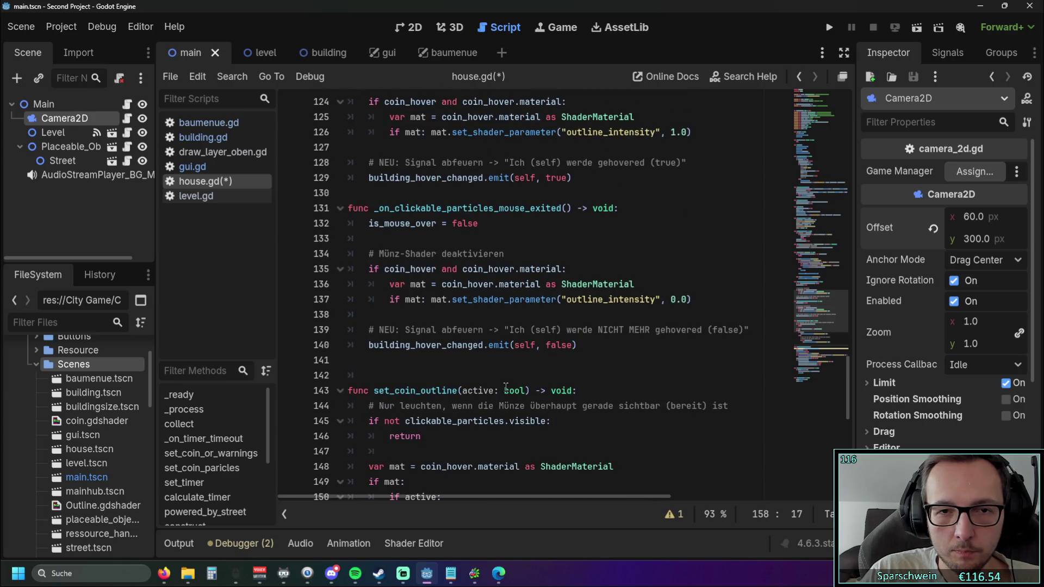
pyautogui.scroll(1, 505, 387)
pyautogui.scroll(1, 560, 324)
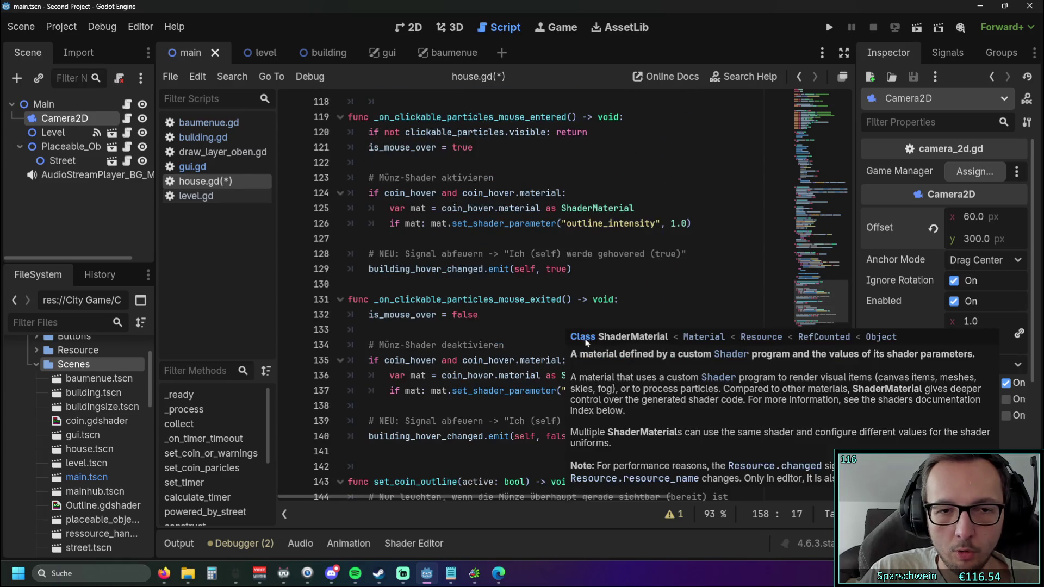
pyautogui.click(549, 328)
pyautogui.scroll(1, 539, 327)
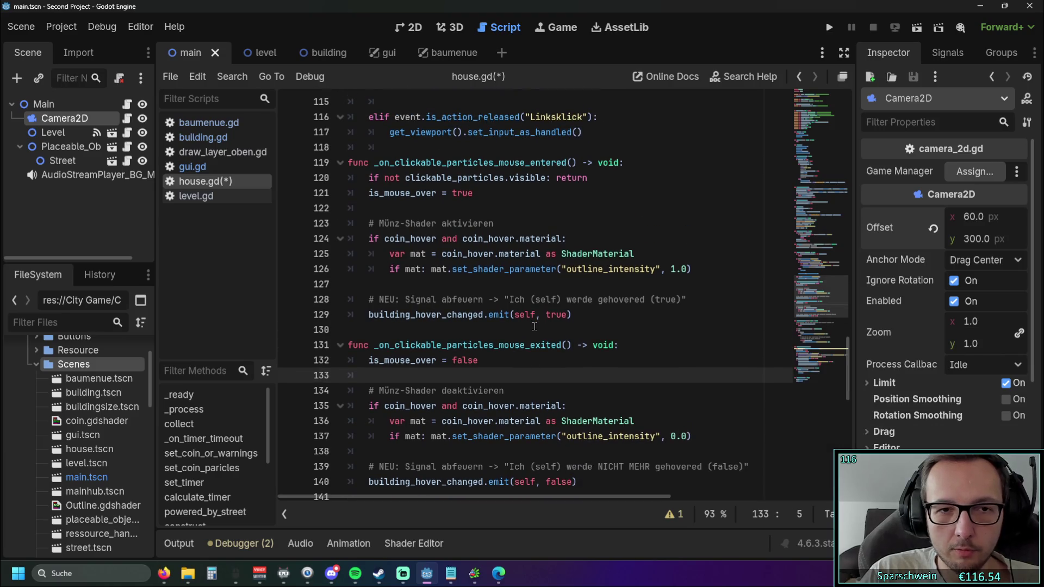
pyautogui.scroll(1, 543, 315)
pyautogui.scroll(2, 580, 252)
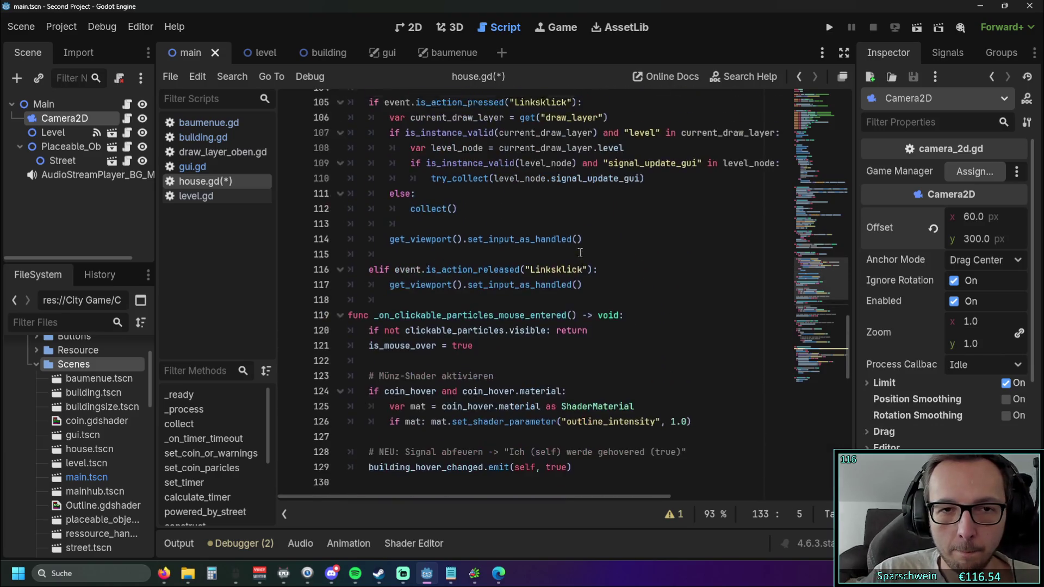
pyautogui.scroll(1, 580, 252)
pyautogui.scroll(1, 584, 261)
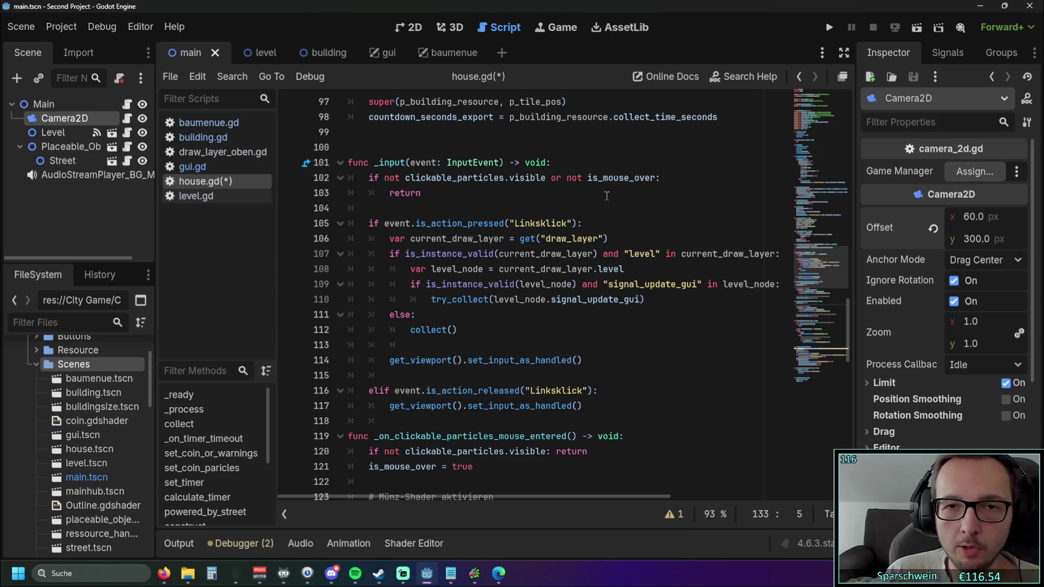
# Finish reading house.gd's _input handling, then switch to level.gd.
pyautogui.scroll(6, 607, 196)
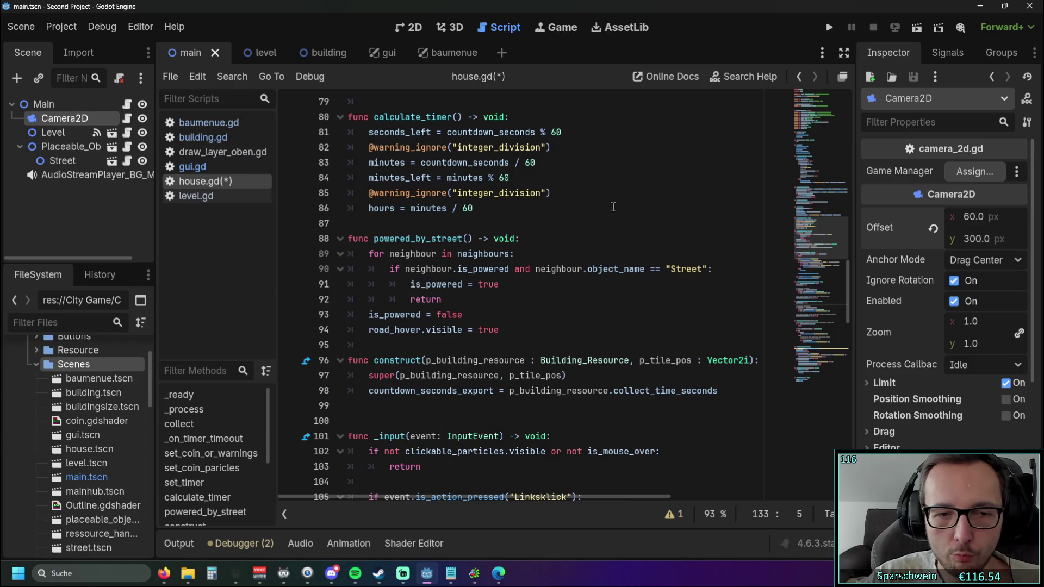
pyautogui.scroll(2, 560, 232)
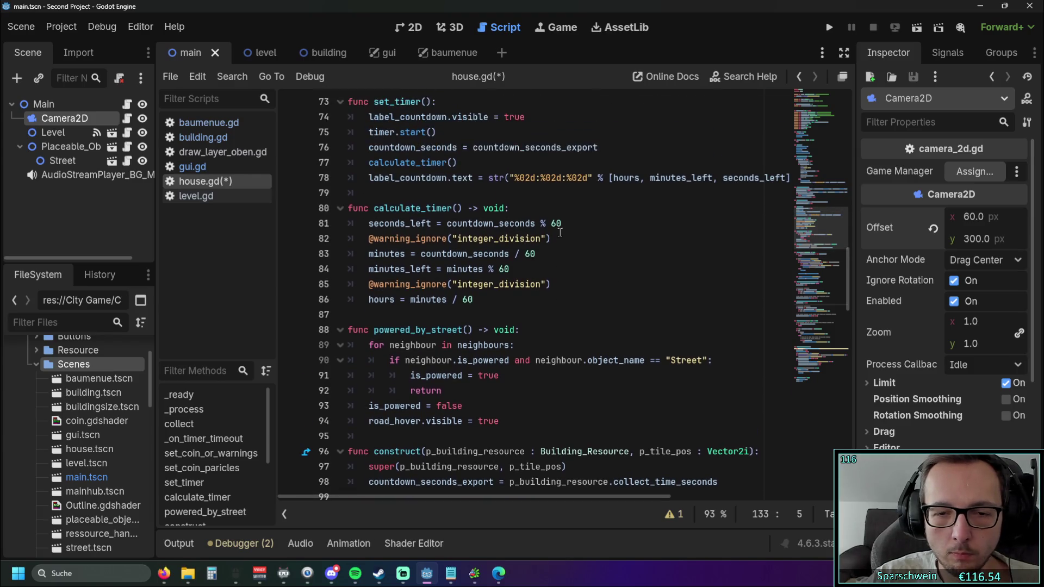
pyautogui.scroll(7, 560, 232)
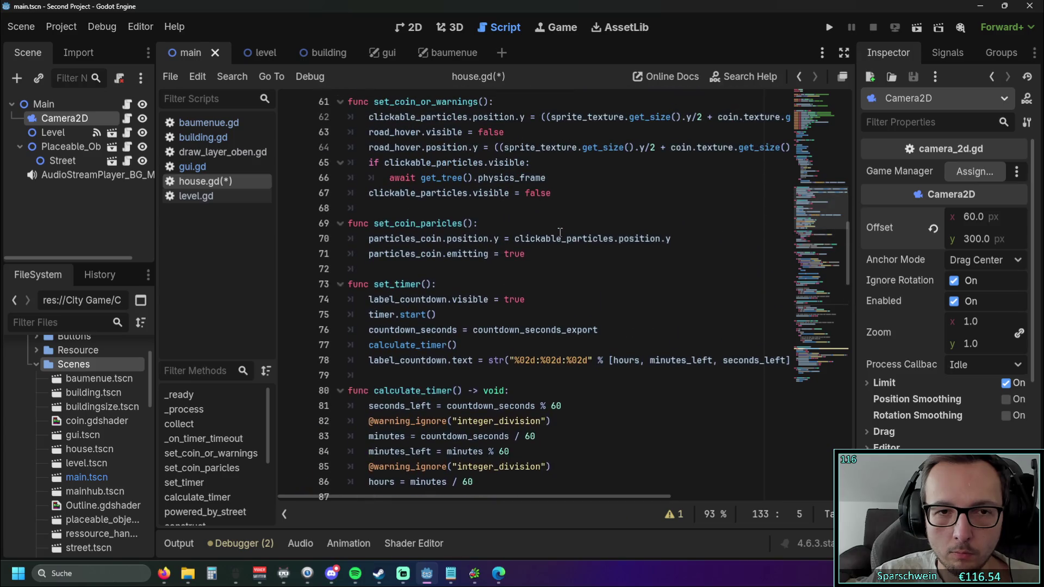
pyautogui.scroll(-14, 560, 233)
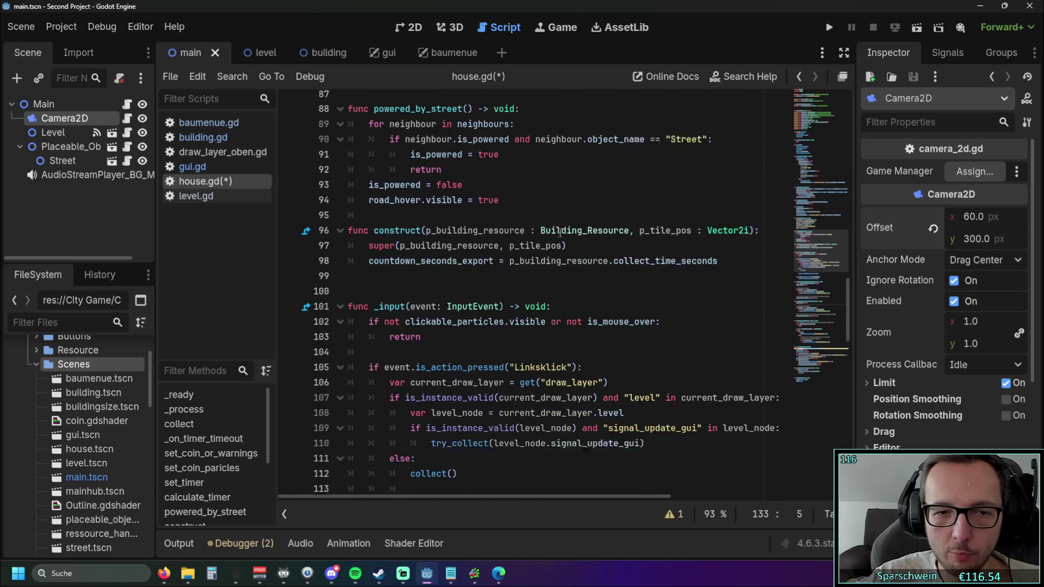
pyautogui.scroll(-1, 570, 240)
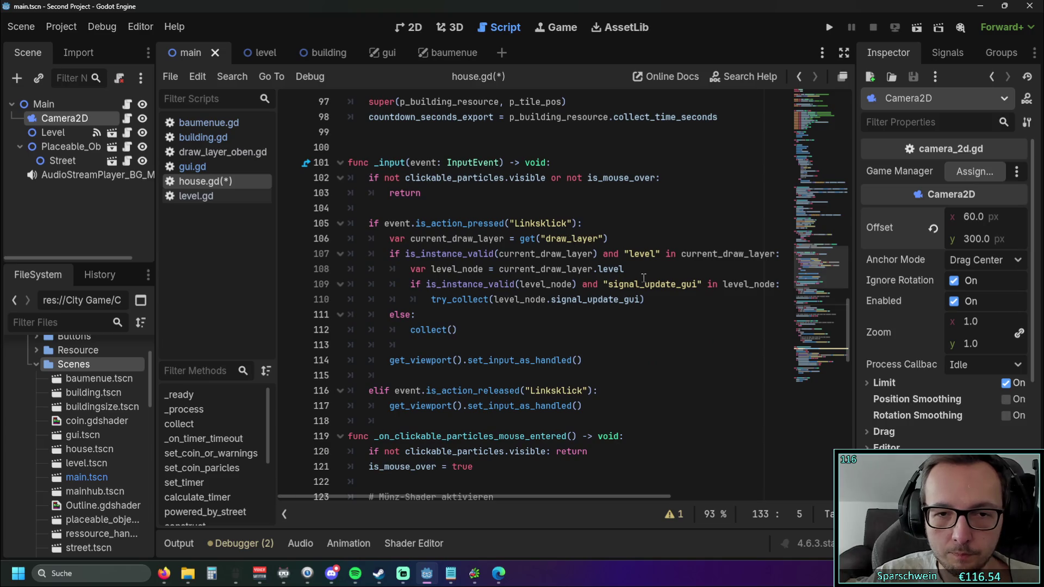
pyautogui.scroll(1, 581, 327)
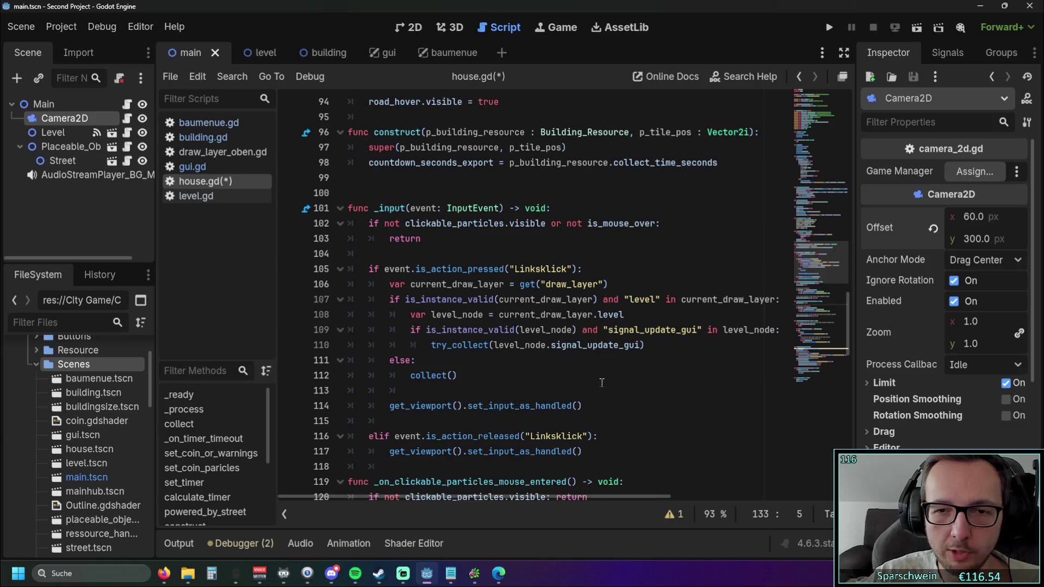
pyautogui.moveTo(480, 497)
pyautogui.mouseDown()
pyautogui.moveTo(569, 499)
pyautogui.moveTo(447, 497)
pyautogui.mouseUp()
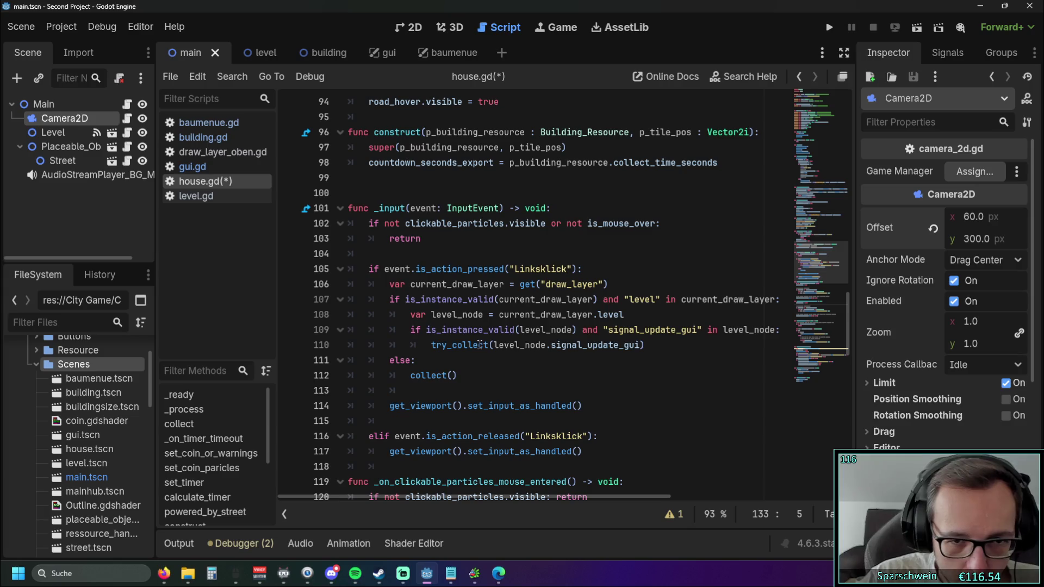
pyautogui.click(210, 198)
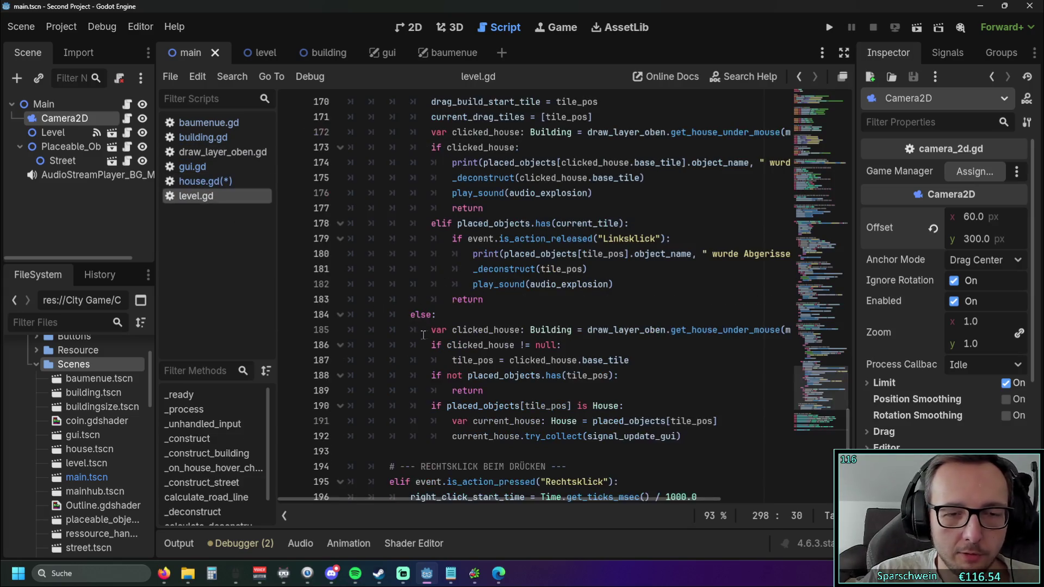
# Unfold _construct_building in level.gd and read its add_child and occupied_tiles lines.
pyautogui.scroll(-5, 424, 340)
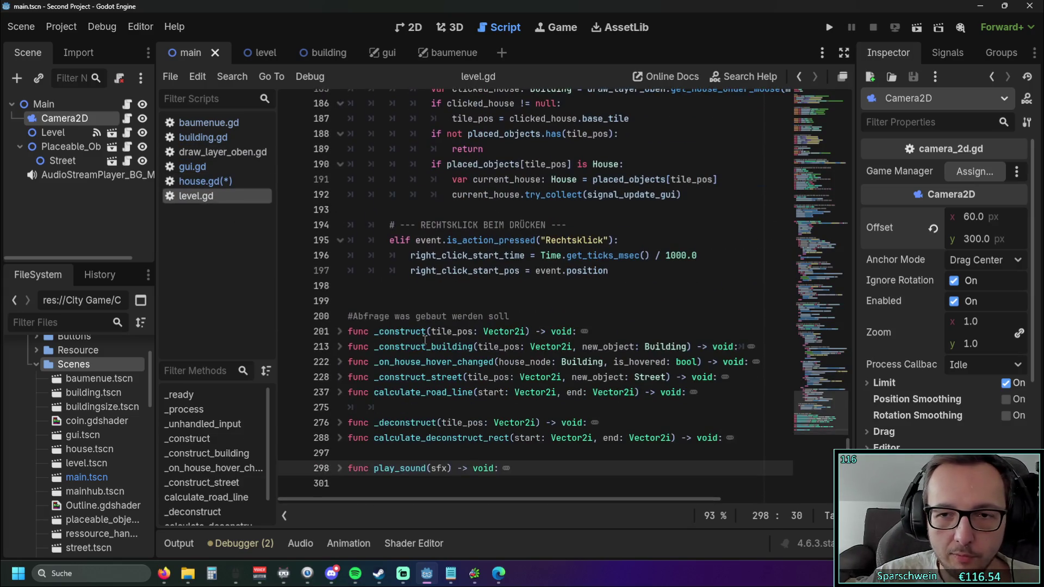
pyautogui.click(347, 350)
pyautogui.scroll(-1, 357, 343)
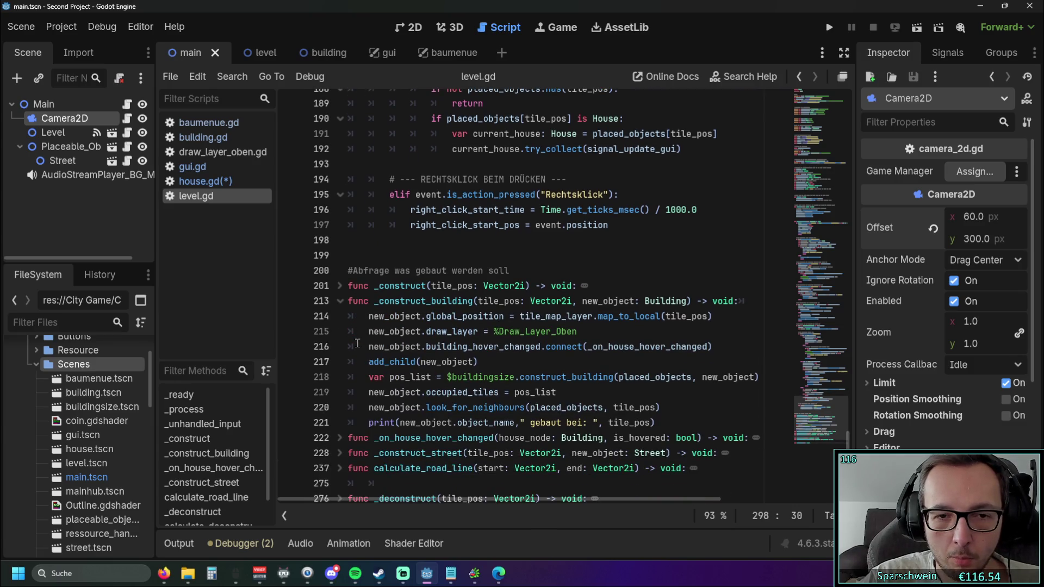
pyautogui.click(545, 351)
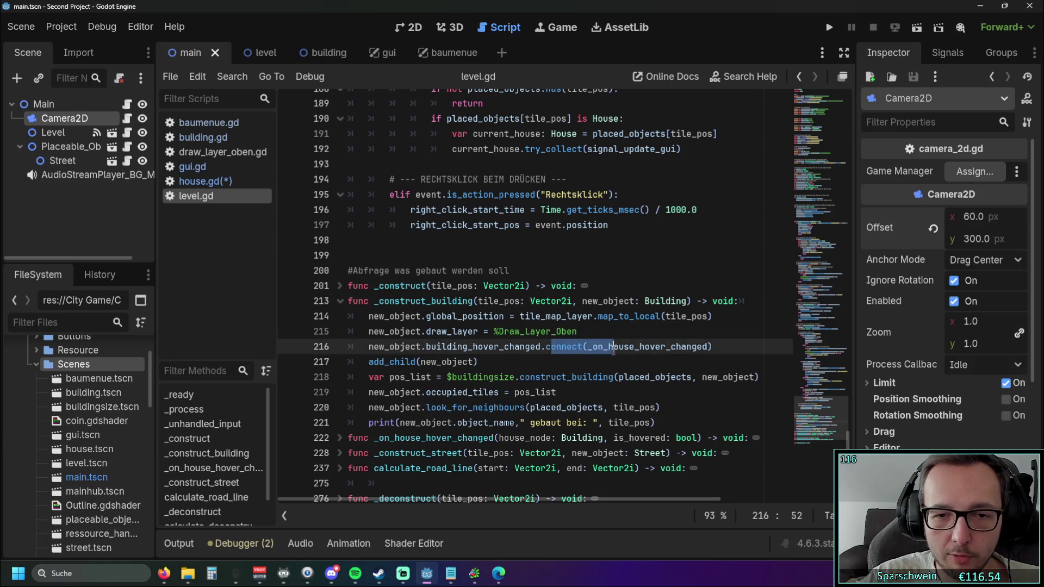
pyautogui.click(606, 362)
pyautogui.click(536, 377)
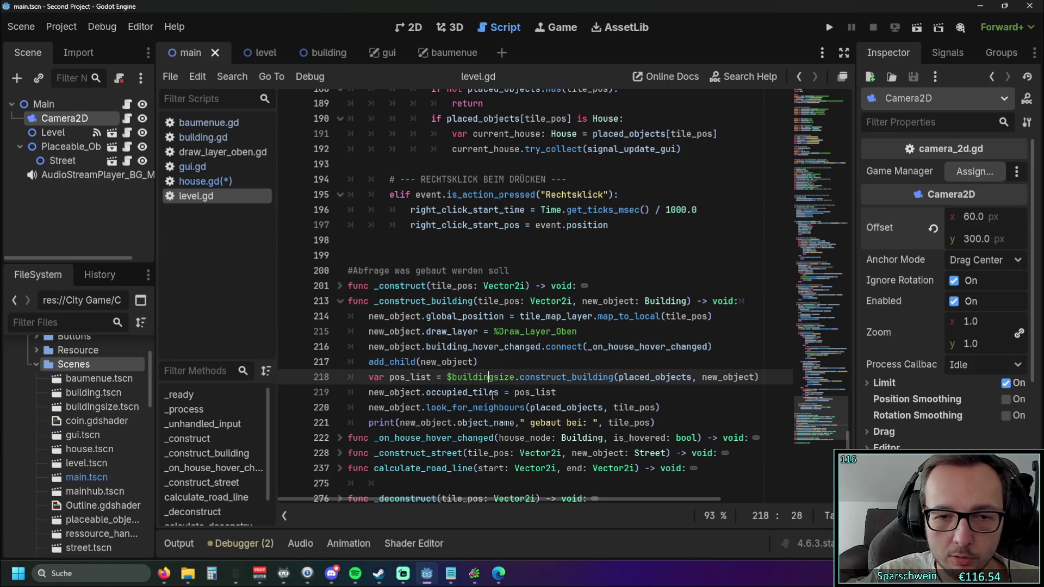
pyautogui.click(560, 393)
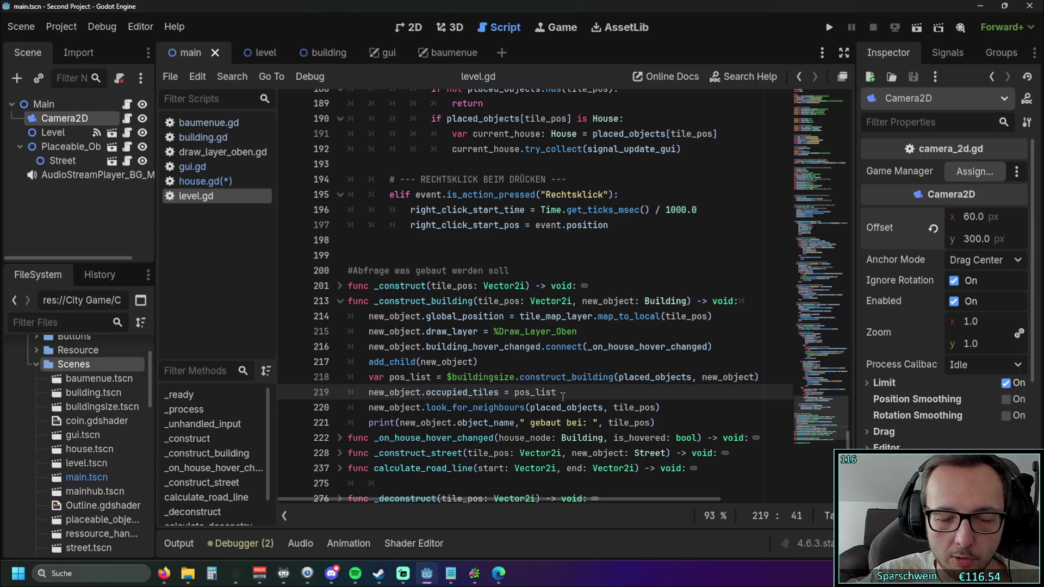
# Fold _construct_building again and return to house.gd.
pyautogui.click(340, 301)
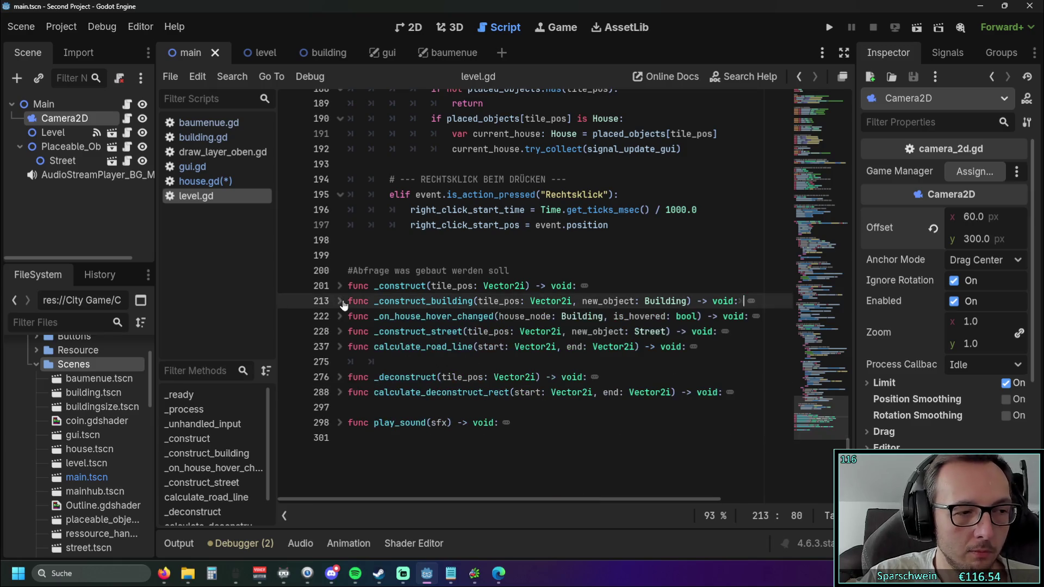
pyautogui.scroll(2, 465, 266)
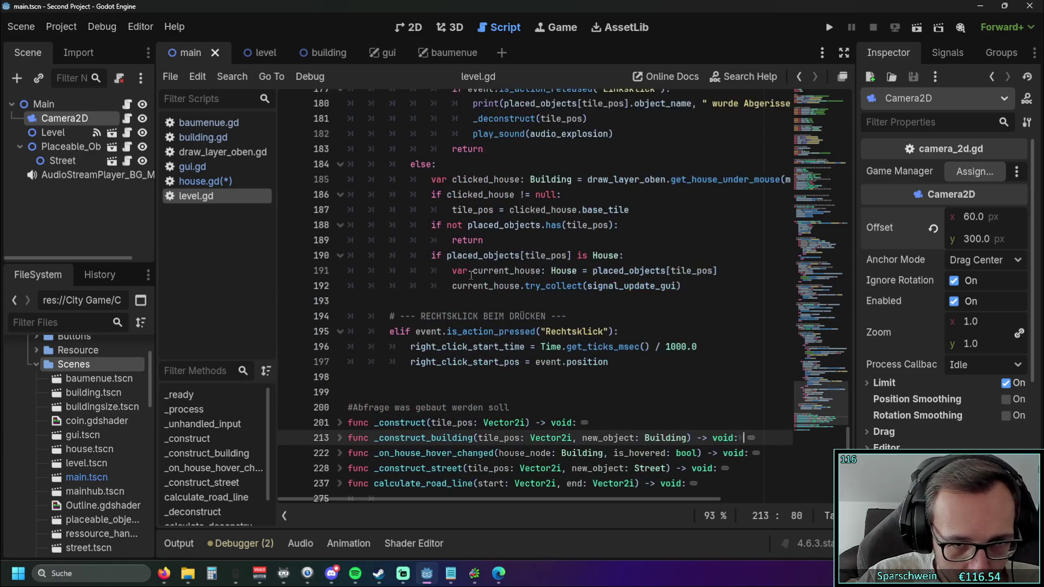
pyautogui.scroll(-1, 467, 275)
pyautogui.scroll(8, 468, 281)
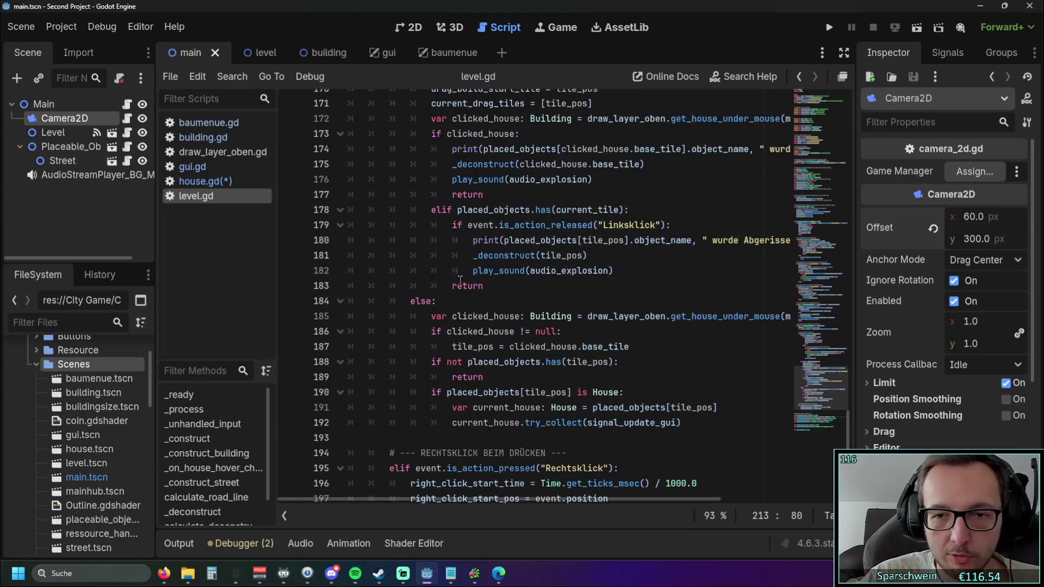
pyautogui.scroll(-4, 446, 278)
pyautogui.click(187, 184)
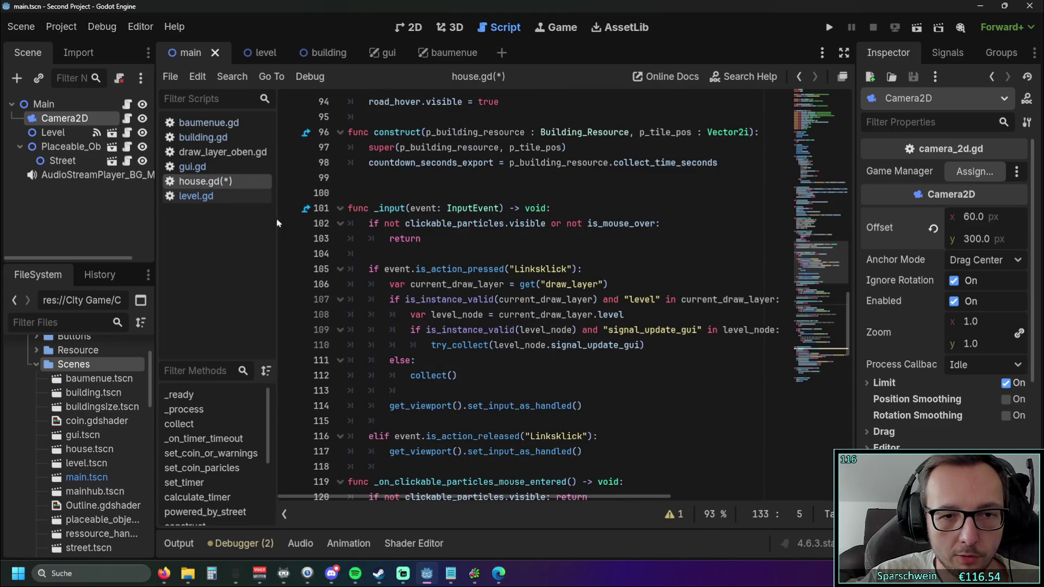
pyautogui.scroll(-11, 398, 265)
pyautogui.hotkey('ctrl', 's')
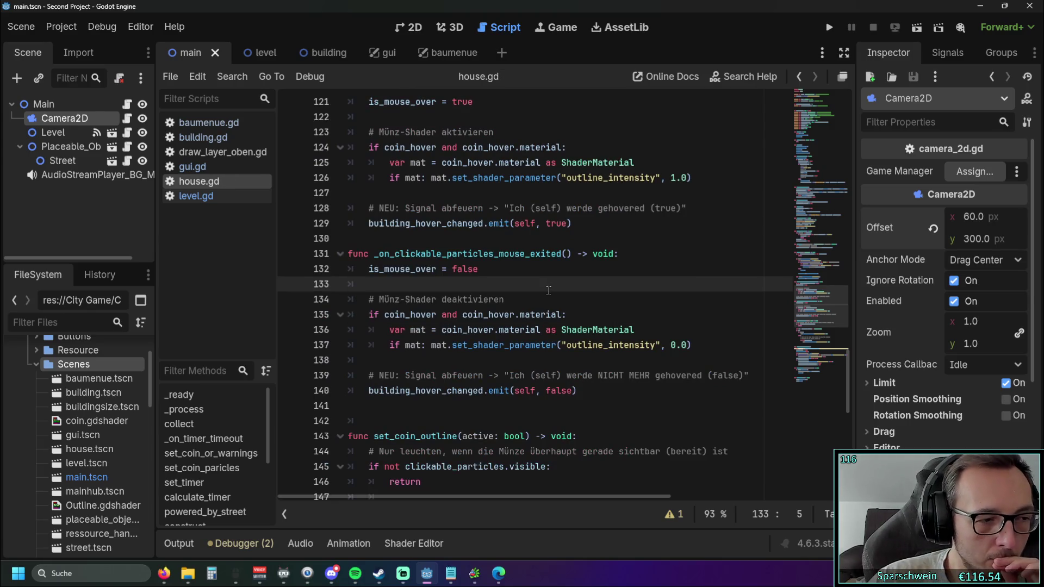
pyautogui.scroll(-1, 555, 304)
pyautogui.scroll(-12, 557, 309)
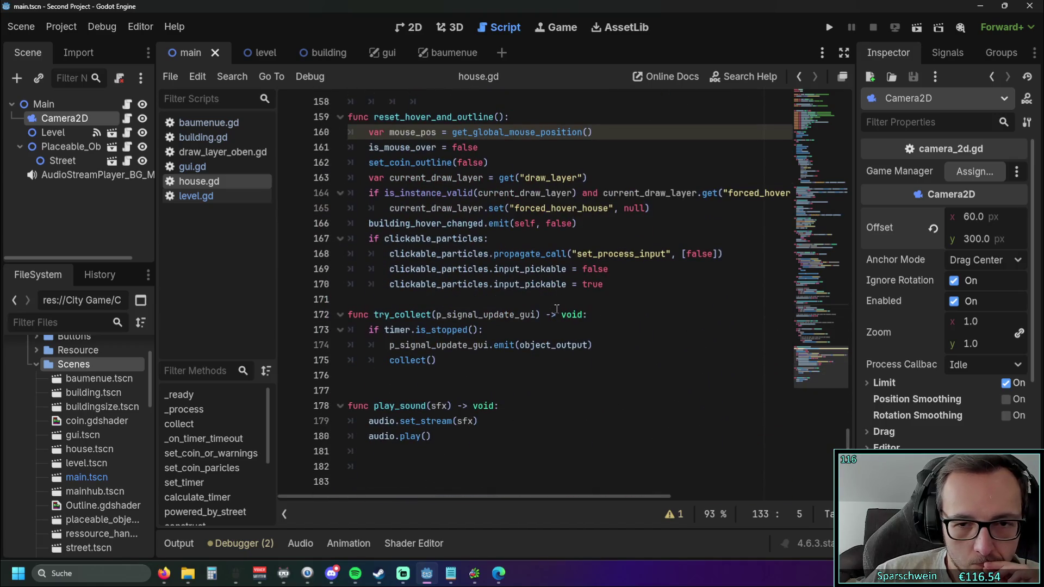
pyautogui.scroll(2, 557, 308)
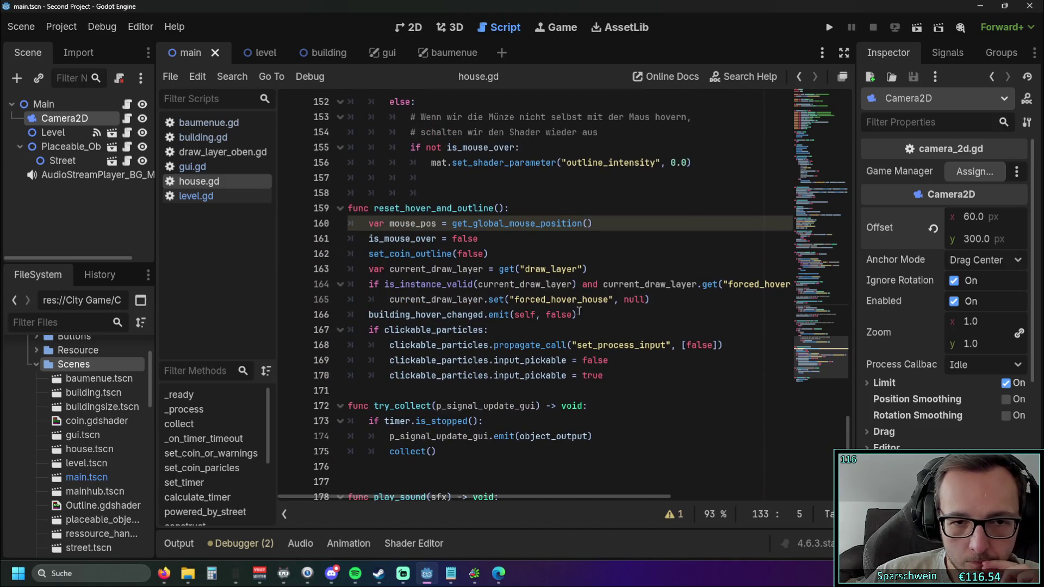
pyautogui.scroll(1, 623, 314)
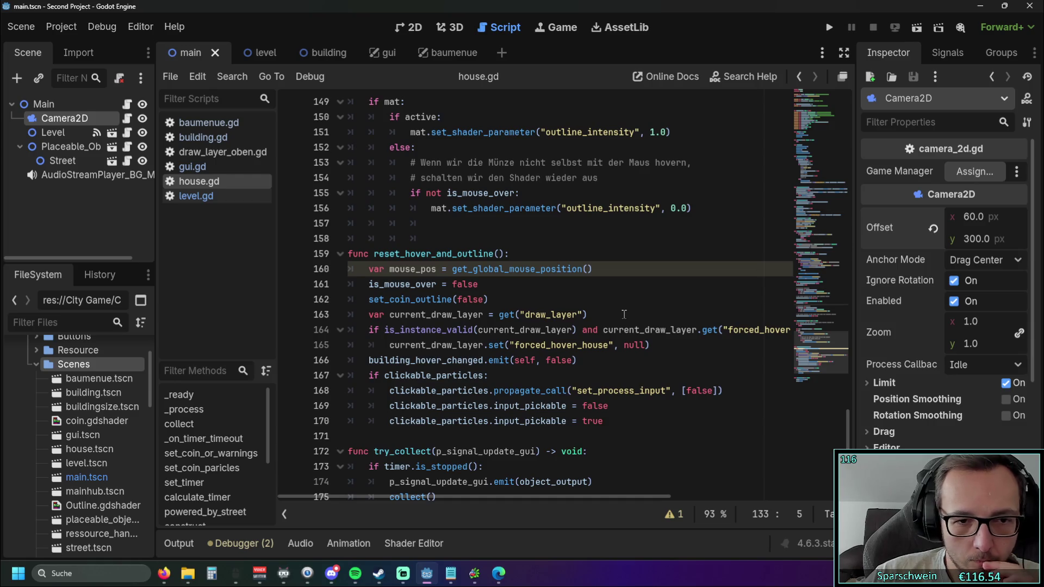
pyautogui.scroll(3, 624, 314)
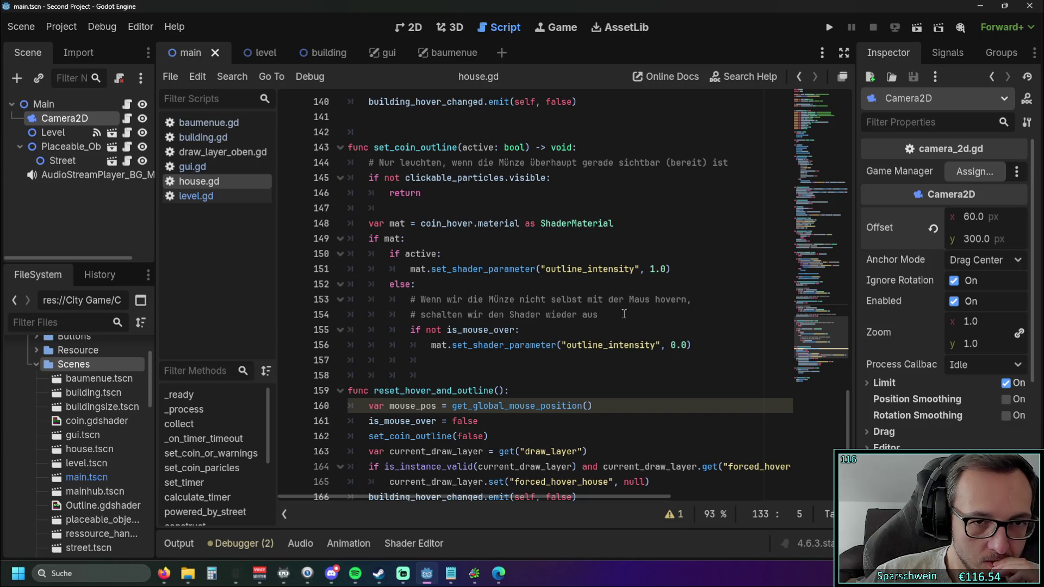
pyautogui.scroll(6, 624, 314)
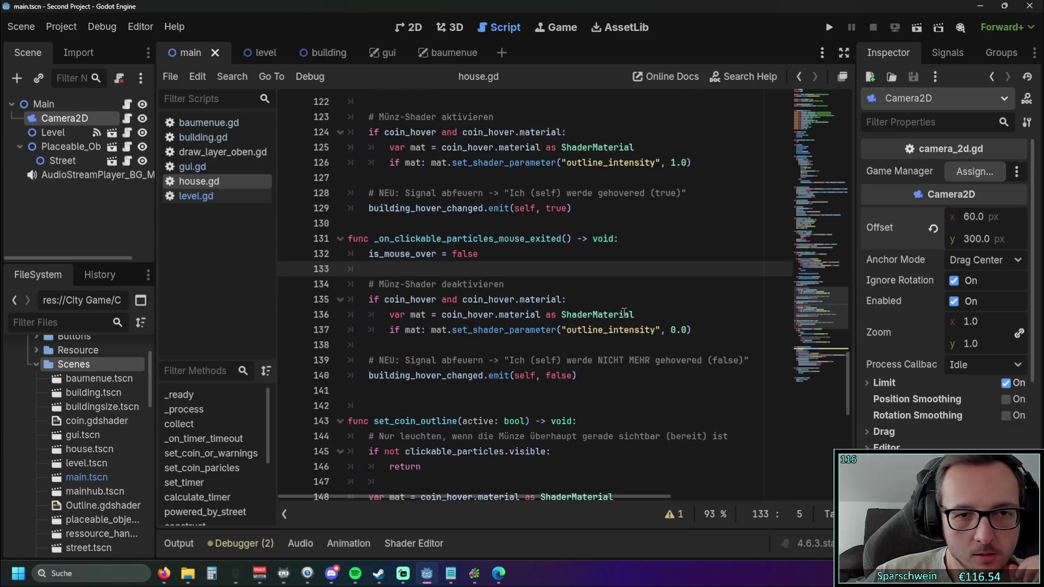
pyautogui.scroll(7, 624, 314)
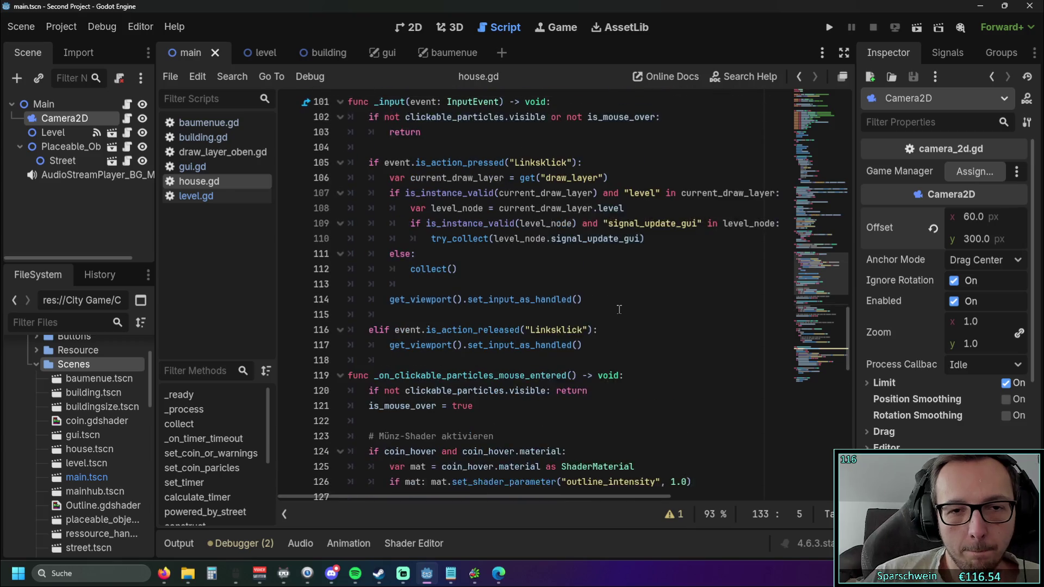
pyautogui.scroll(19, 619, 309)
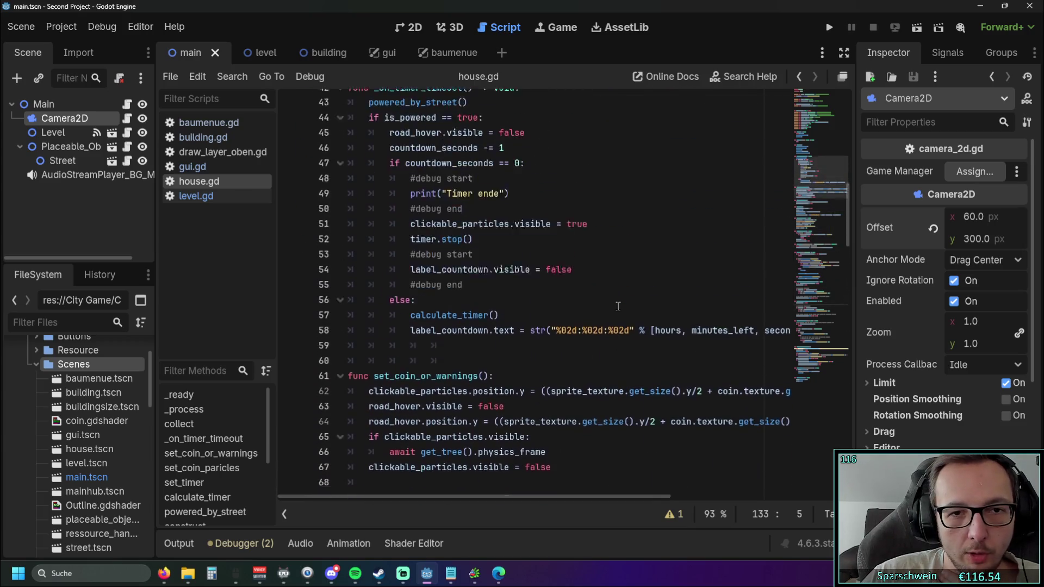
pyautogui.scroll(5, 618, 306)
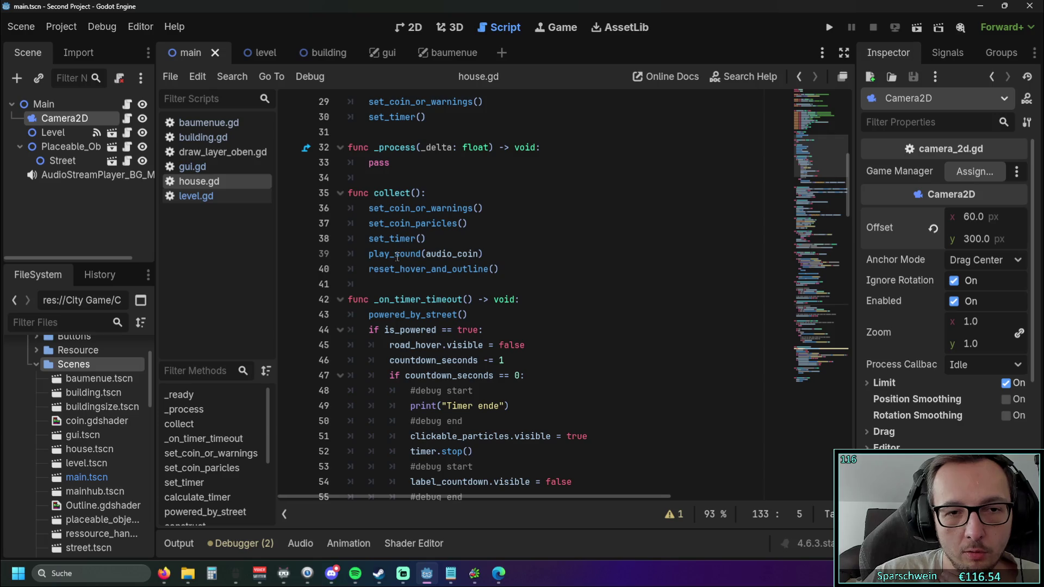
pyautogui.click(530, 248)
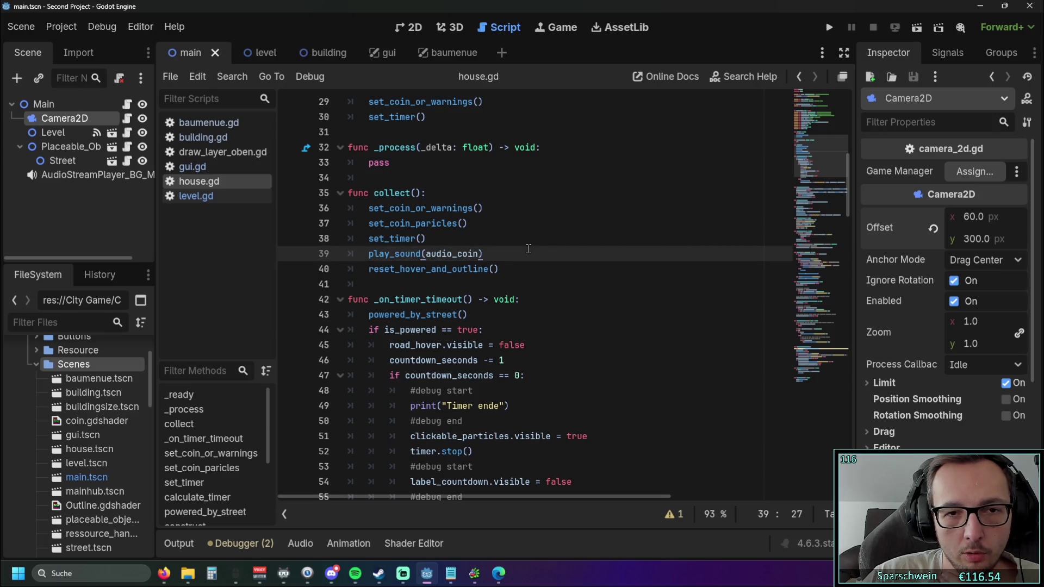
pyautogui.scroll(-2, 527, 250)
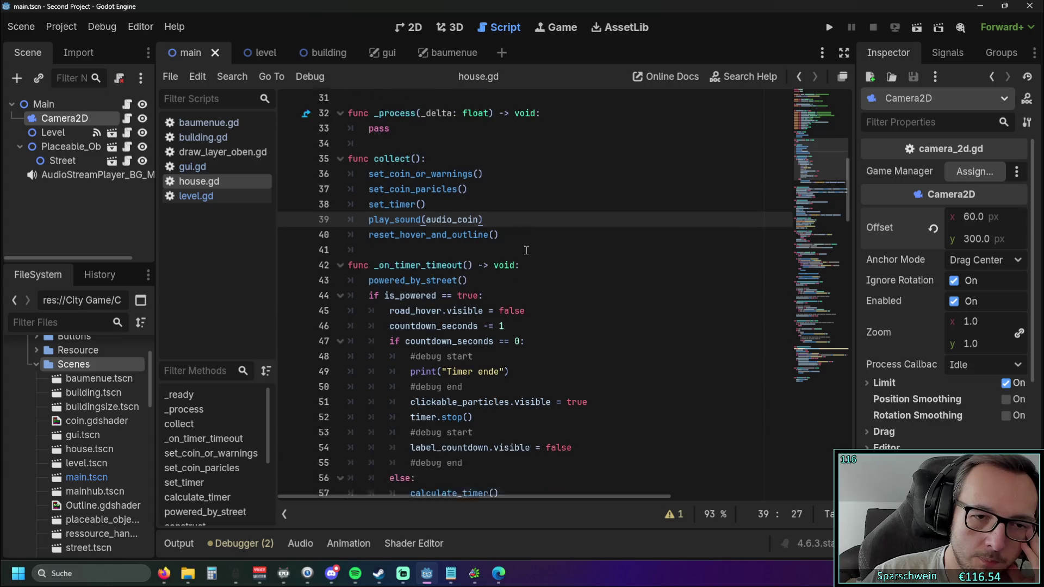
pyautogui.scroll(-6, 527, 250)
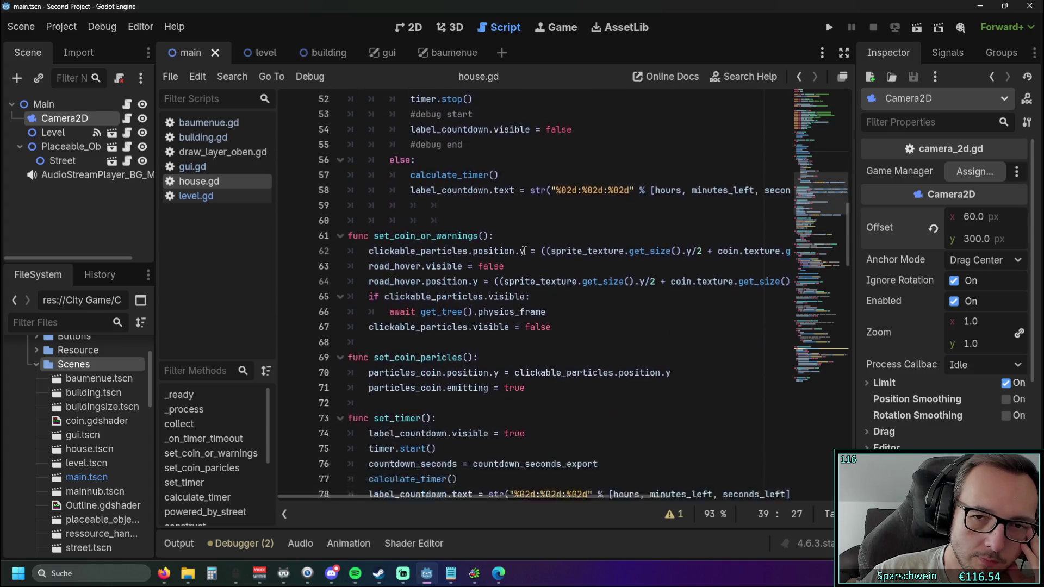
pyautogui.scroll(-5, 523, 250)
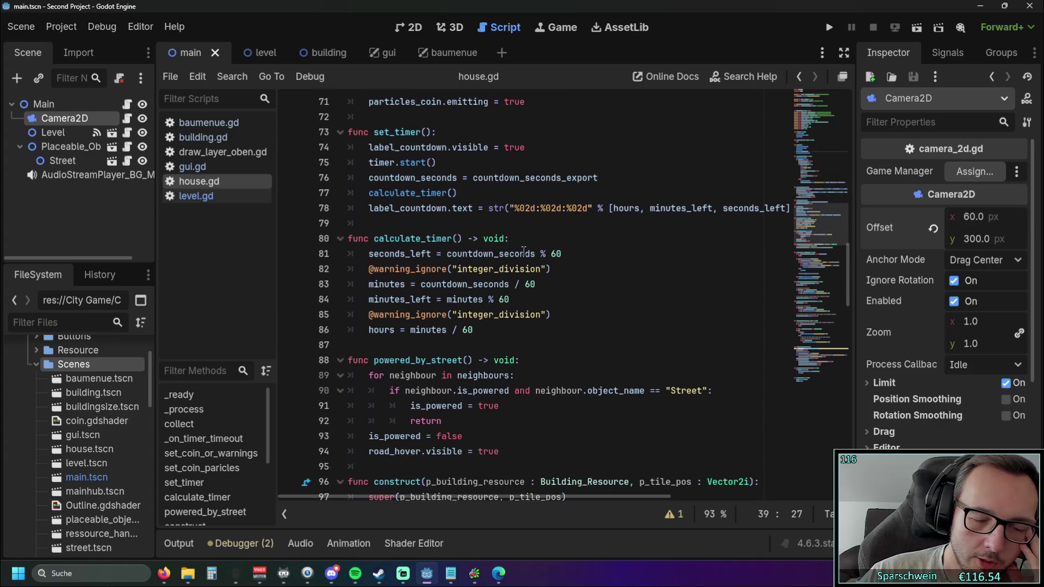
pyautogui.scroll(-4, 520, 251)
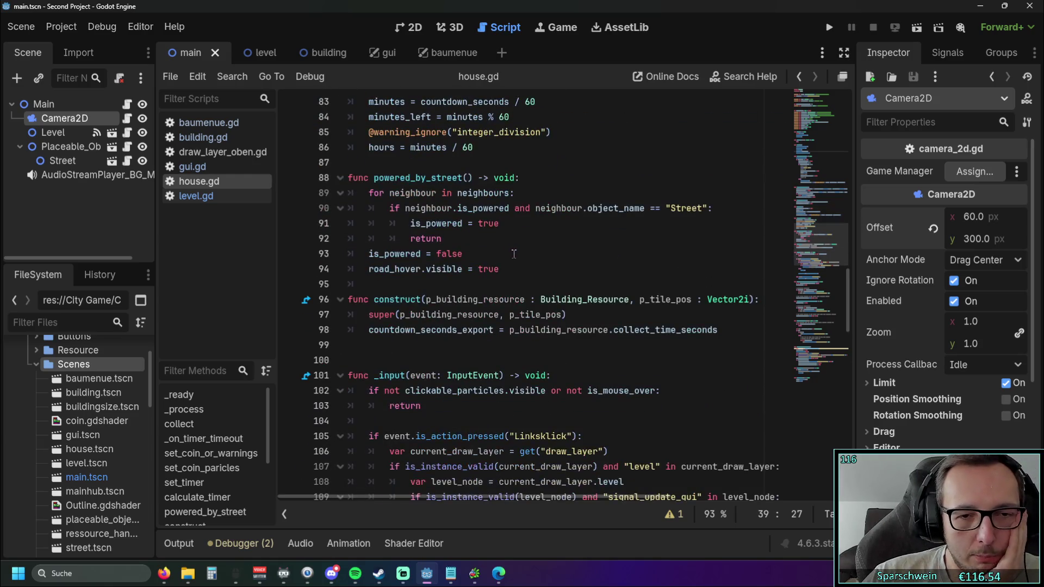
pyautogui.scroll(-3, 514, 254)
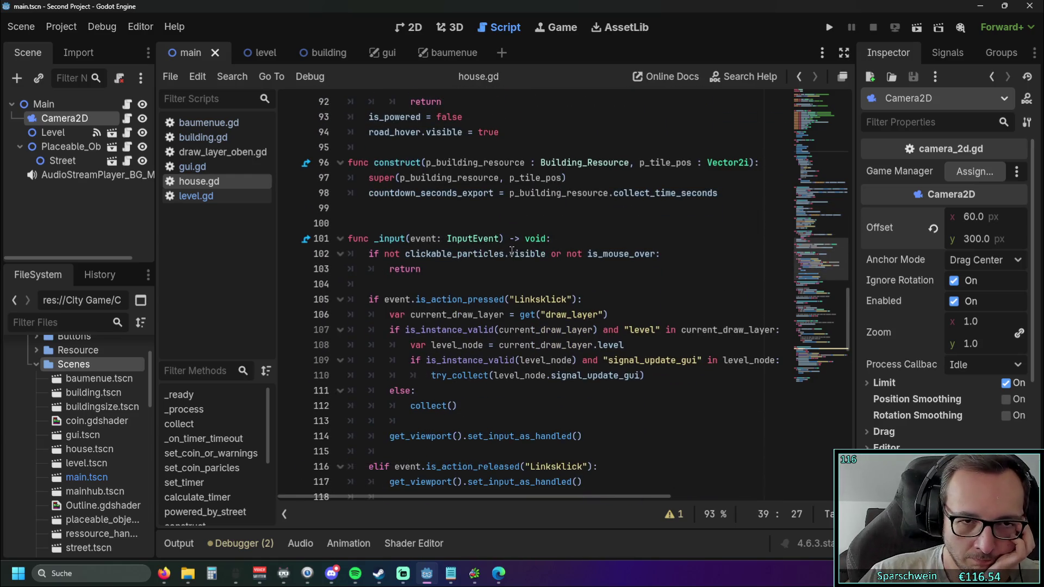
pyautogui.scroll(-2, 520, 261)
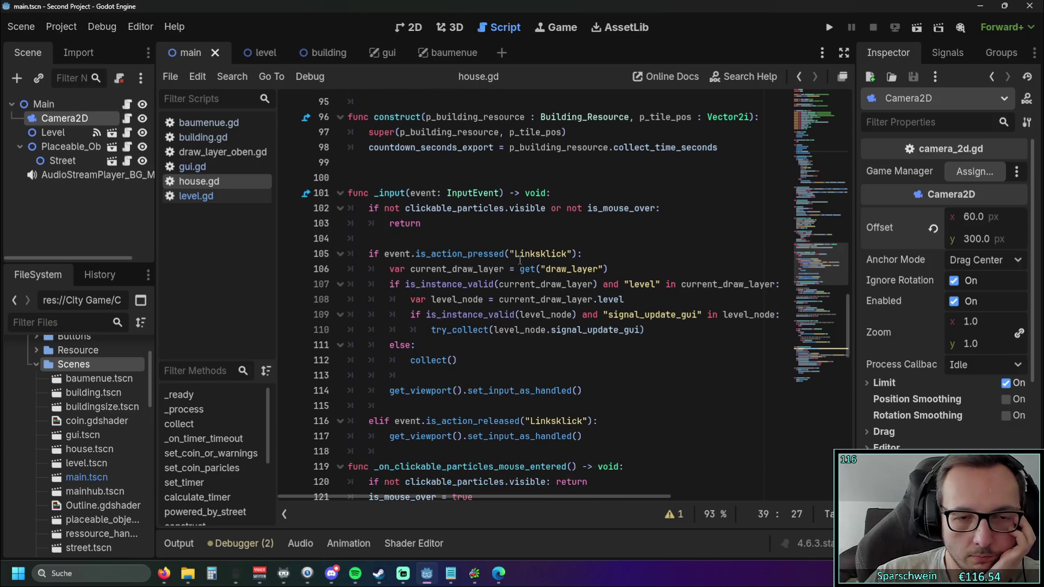
pyautogui.moveTo(524, 267)
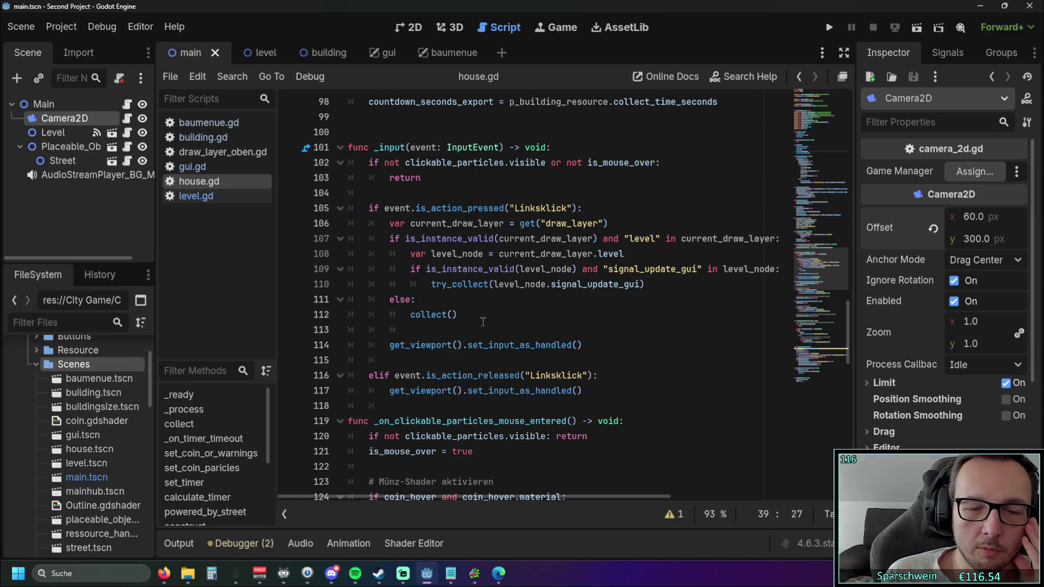
pyautogui.click(455, 288)
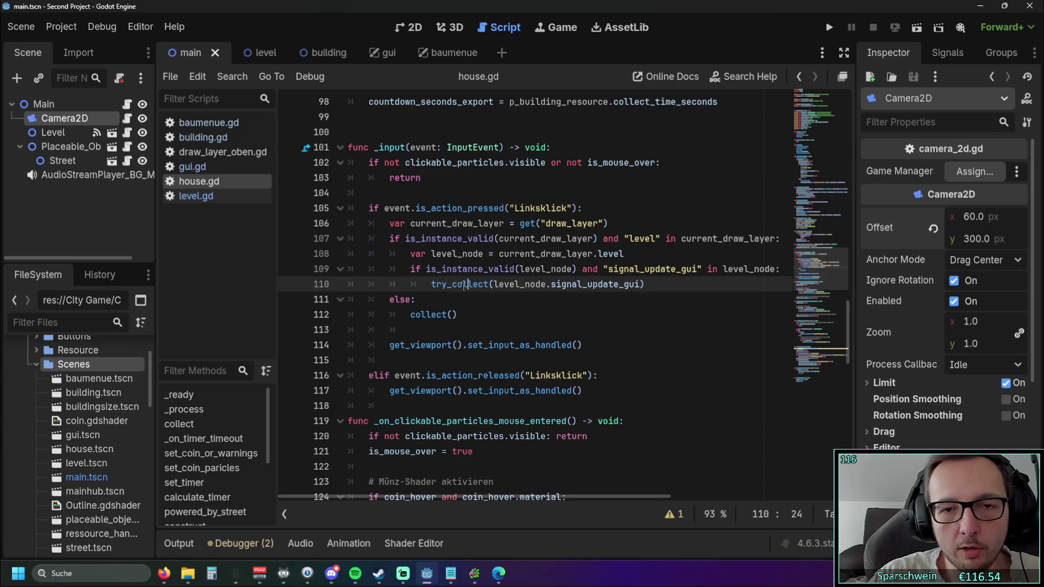
# Jump from the try_collect call to its definition in house.gd.
pyautogui.click(469, 303)
pyautogui.keyDown('ctrl'); pyautogui.click(455, 284); pyautogui.keyUp('ctrl')
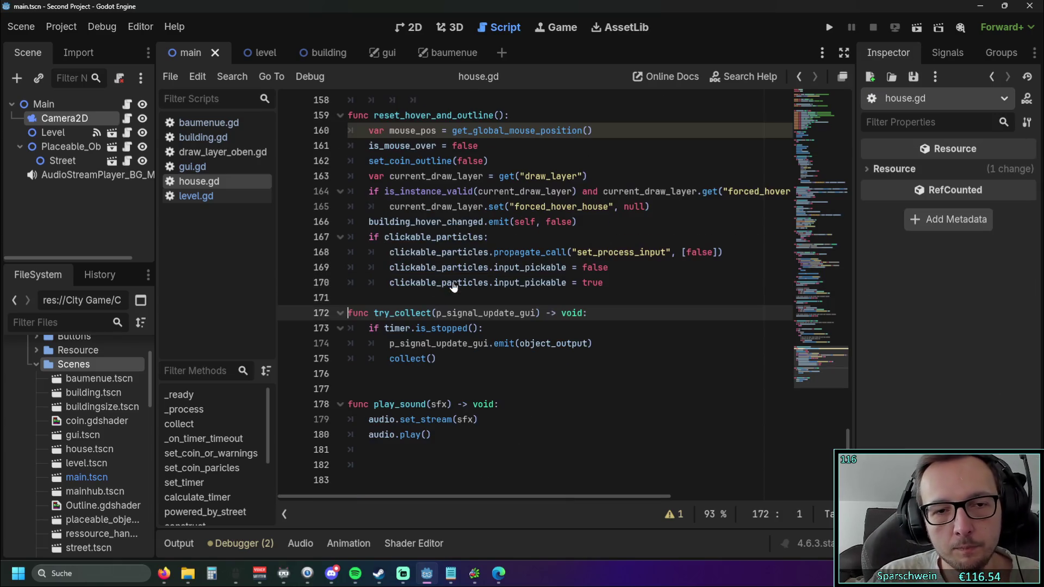
pyautogui.click(471, 372)
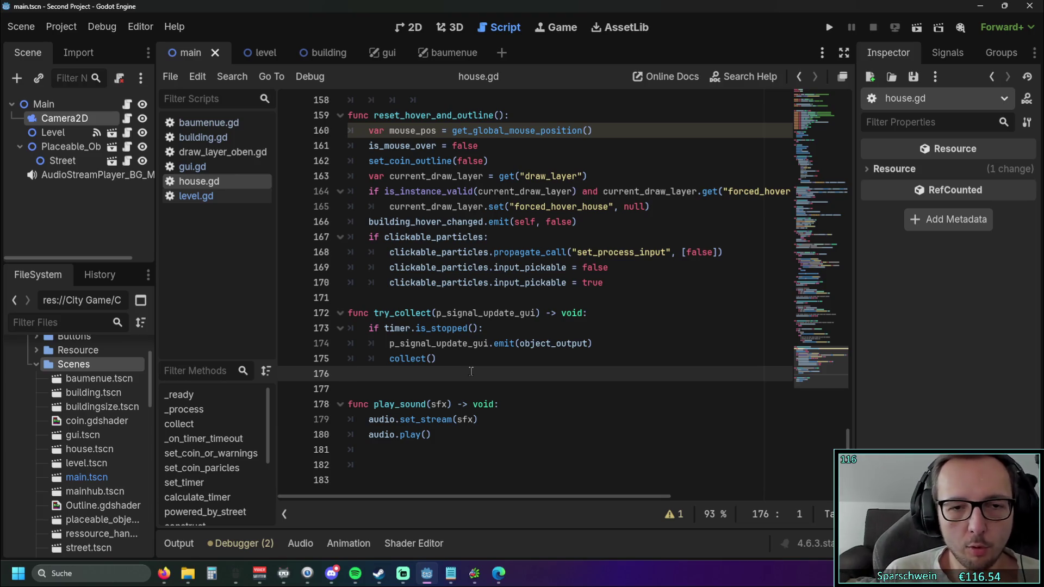
pyautogui.click(509, 372)
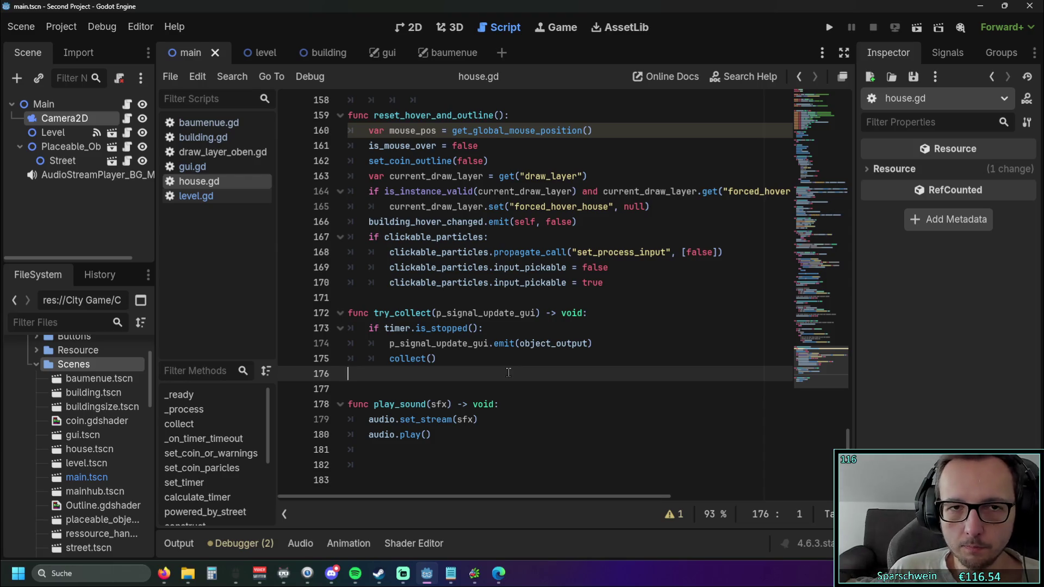
# Switch briefly to the 2D workspace and back to the house.gd script.
pyautogui.click(413, 28)
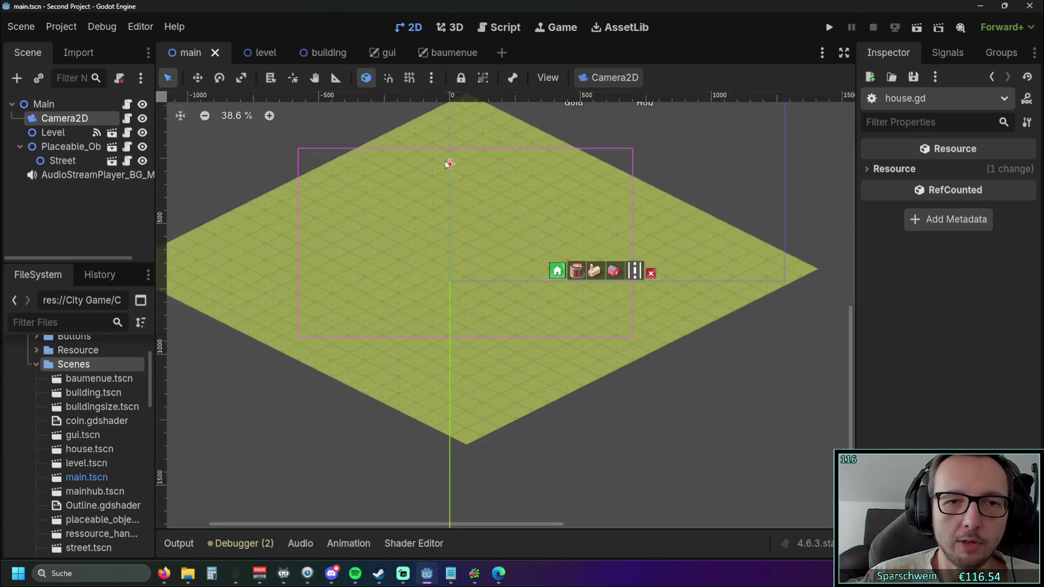
pyautogui.click(502, 30)
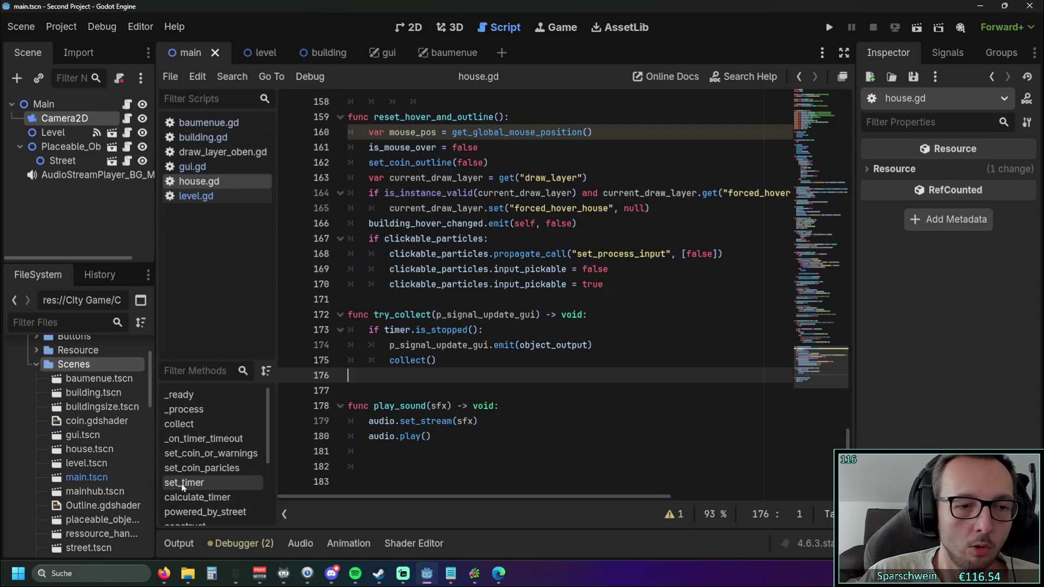
pyautogui.scroll(1, 101, 467)
# Open house.tscn in the 2D workspace.
pyautogui.doubleClick(100, 475)
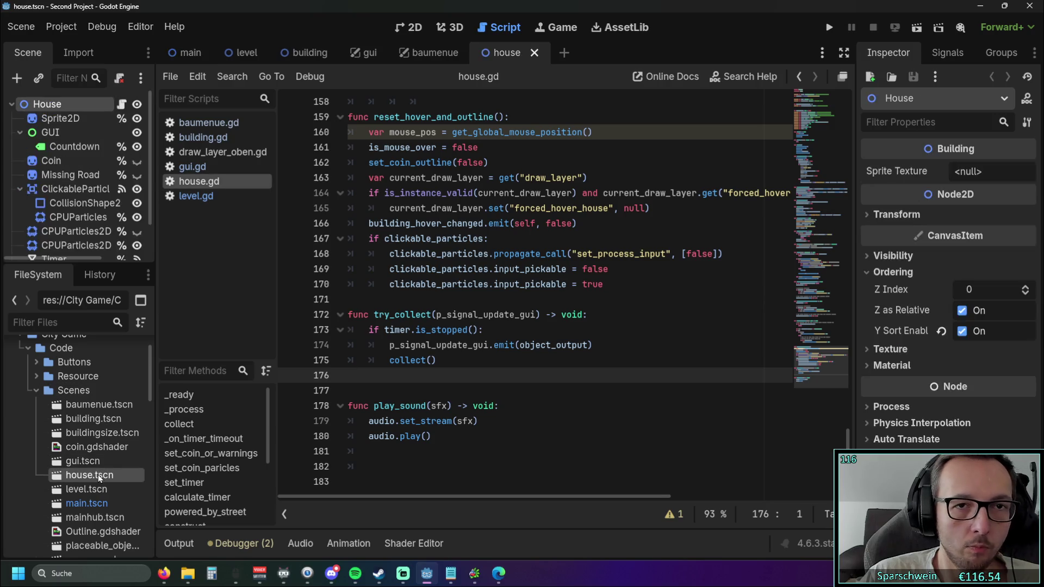
pyautogui.click(413, 27)
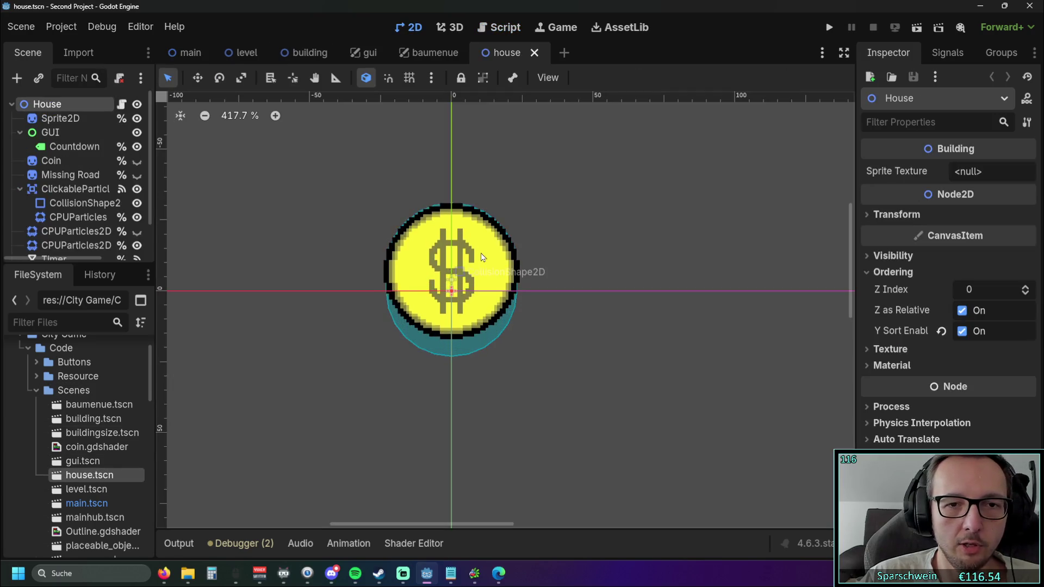
pyautogui.scroll(-2, 114, 200)
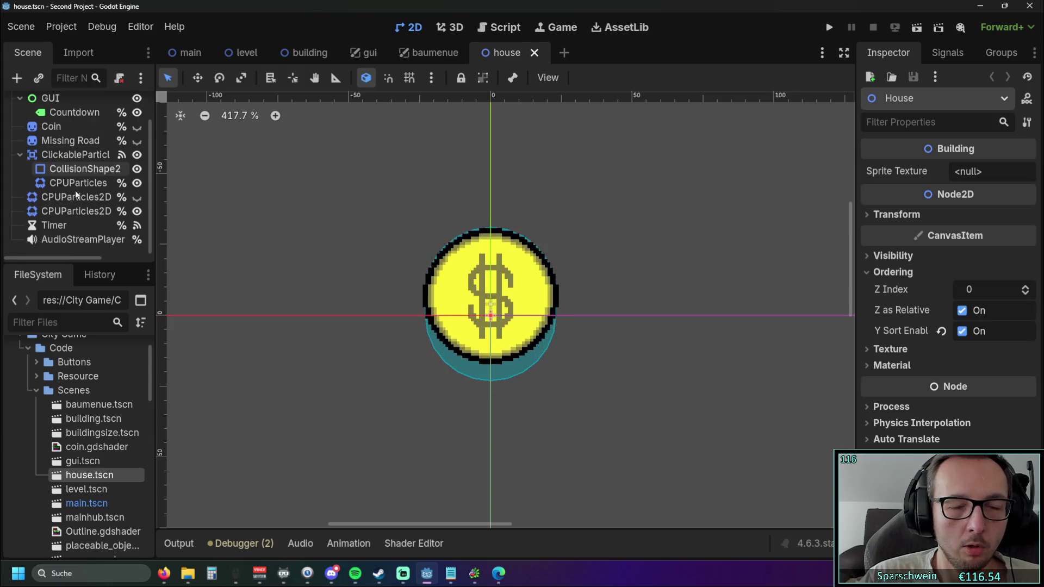
pyautogui.scroll(-1, 319, 274)
pyautogui.scroll(1, 114, 201)
# Hide both CPUParticles2D nodes and ClickableParticles, then pan to the scene origin.
pyautogui.click(137, 216)
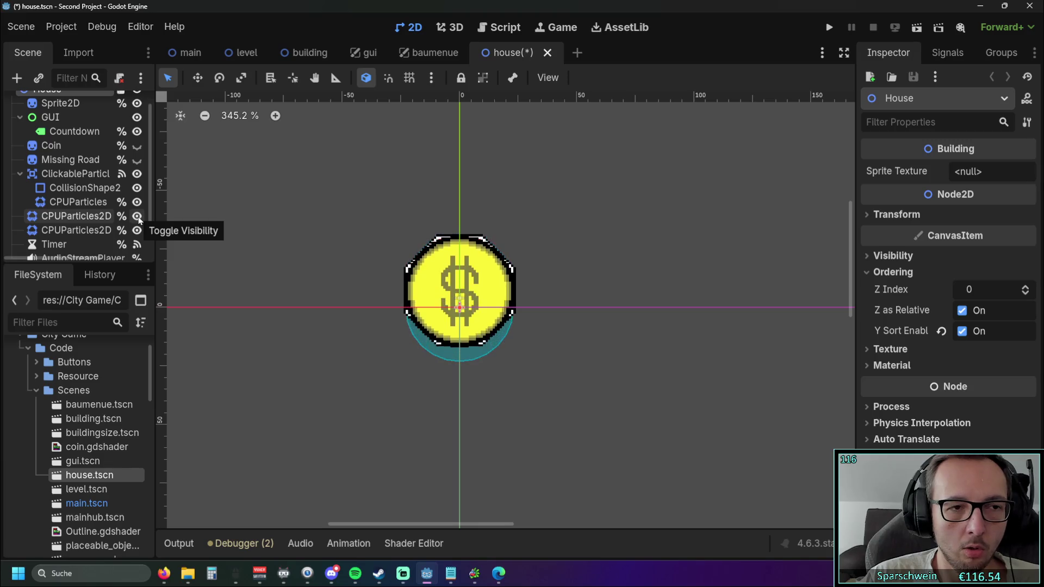
pyautogui.click(137, 217)
pyautogui.click(137, 231)
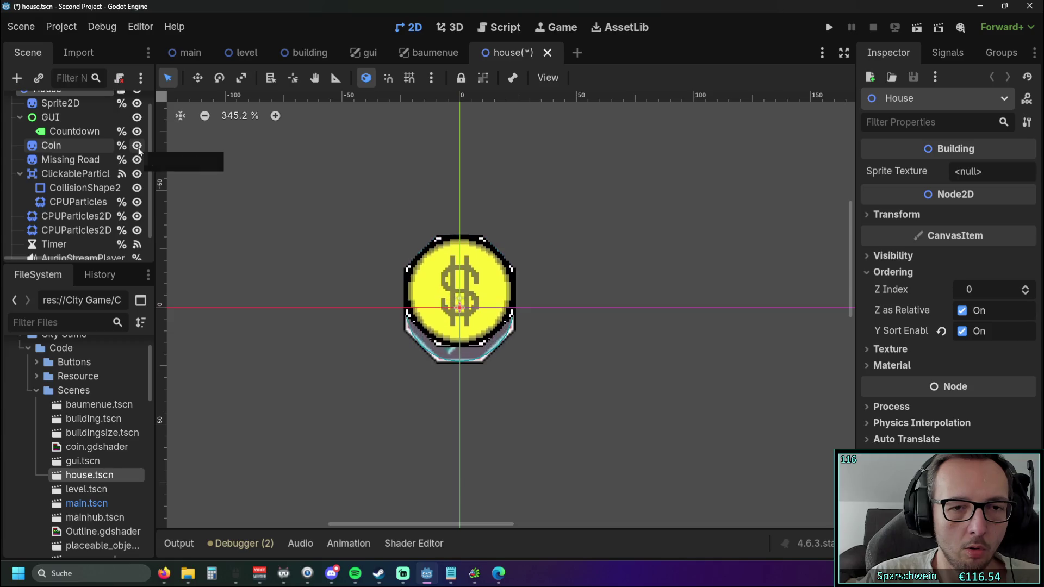
pyautogui.click(137, 216)
pyautogui.click(137, 230)
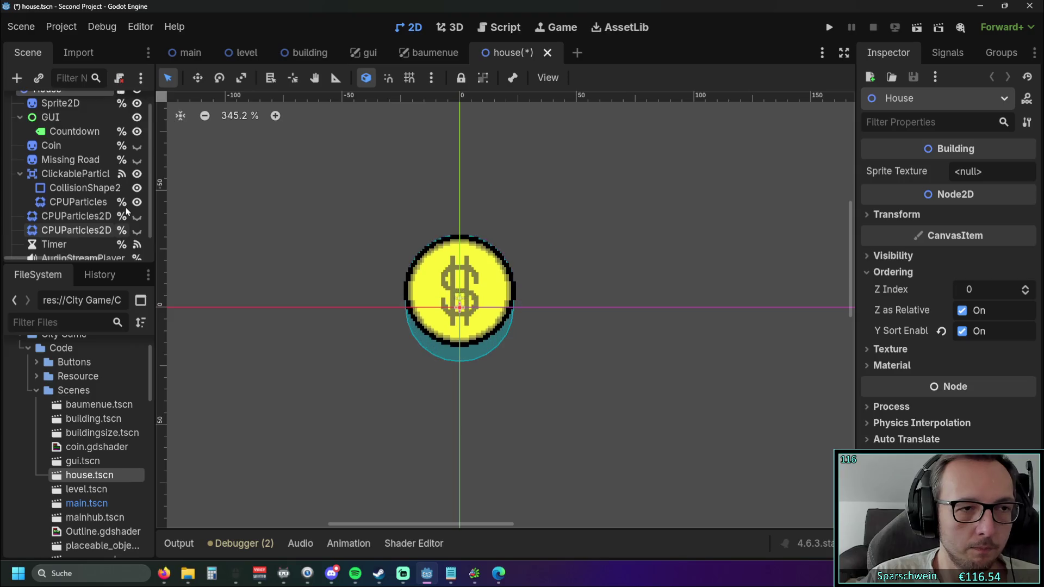
pyautogui.click(137, 173)
pyautogui.scroll(-2, 321, 246)
pyautogui.moveTo(321, 245)
pyautogui.mouseDown()
pyautogui.moveTo(401, 286)
pyautogui.moveTo(373, 393)
pyautogui.moveTo(399, 404)
pyautogui.mouseUp()
pyautogui.scroll(-1, 517, 347)
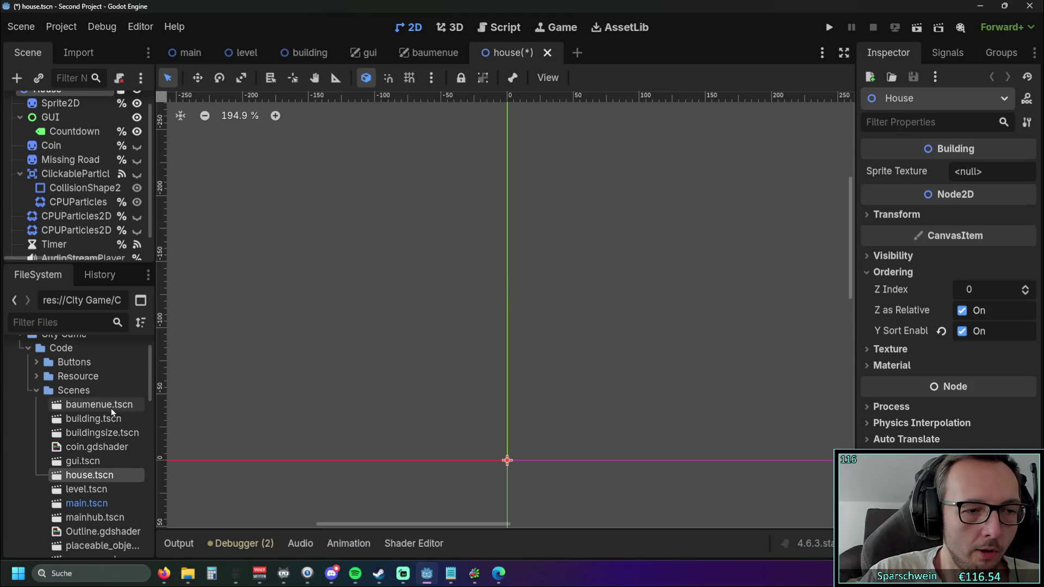
# Browse the UI Casual Assets folders in FileSystem, collapsing the Isometric City folder.
pyautogui.scroll(-10, 122, 413)
pyautogui.scroll(-15, 114, 409)
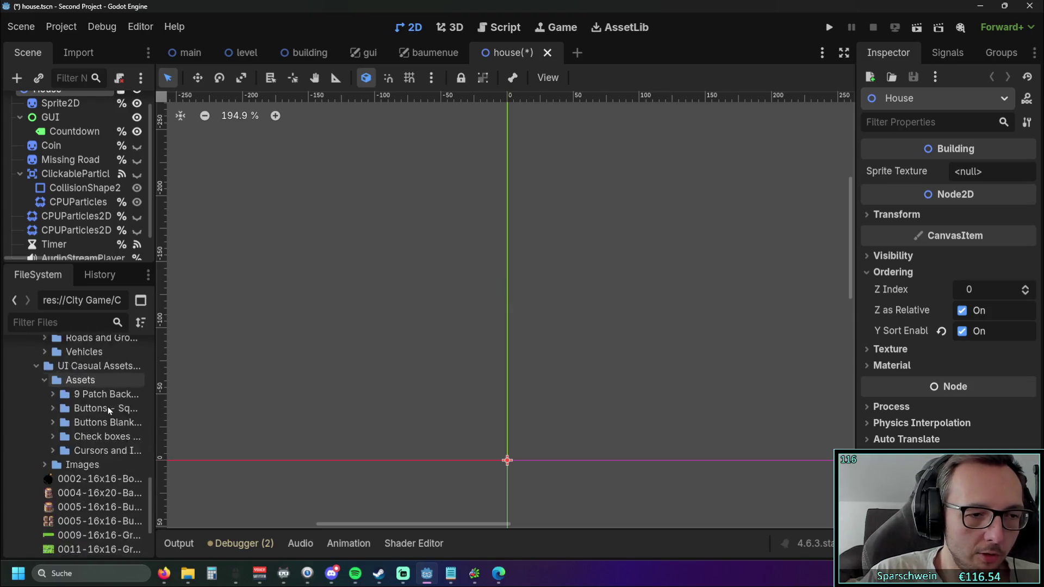
pyautogui.scroll(5, 53, 424)
pyautogui.click(52, 420)
pyautogui.scroll(-3, 52, 422)
pyautogui.scroll(2, 55, 415)
pyautogui.click(52, 393)
pyautogui.click(51, 407)
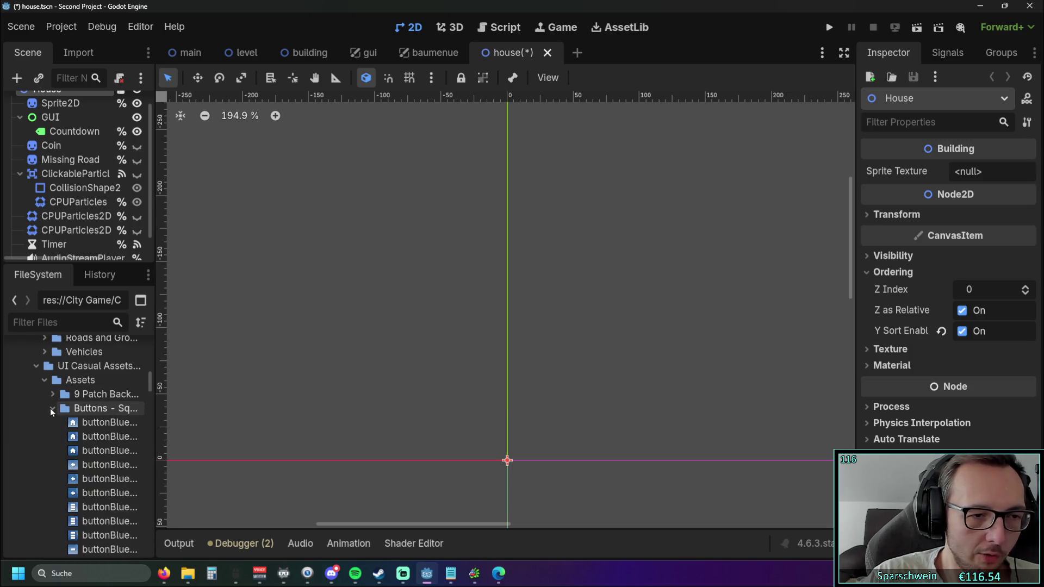
pyautogui.click(50, 409)
pyautogui.scroll(-3, 86, 404)
pyautogui.scroll(7, 86, 404)
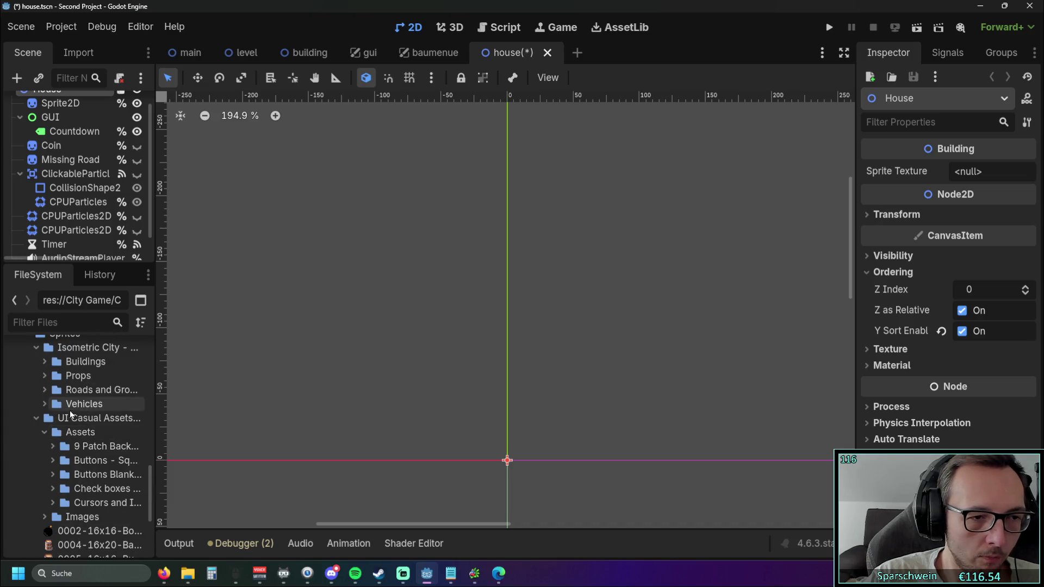
pyautogui.click(37, 398)
# Expand 9 Patch Backgrounds and drag background_Dark.png onto the house scene canvas.
pyautogui.click(47, 443)
pyautogui.click(48, 442)
pyautogui.click(50, 442)
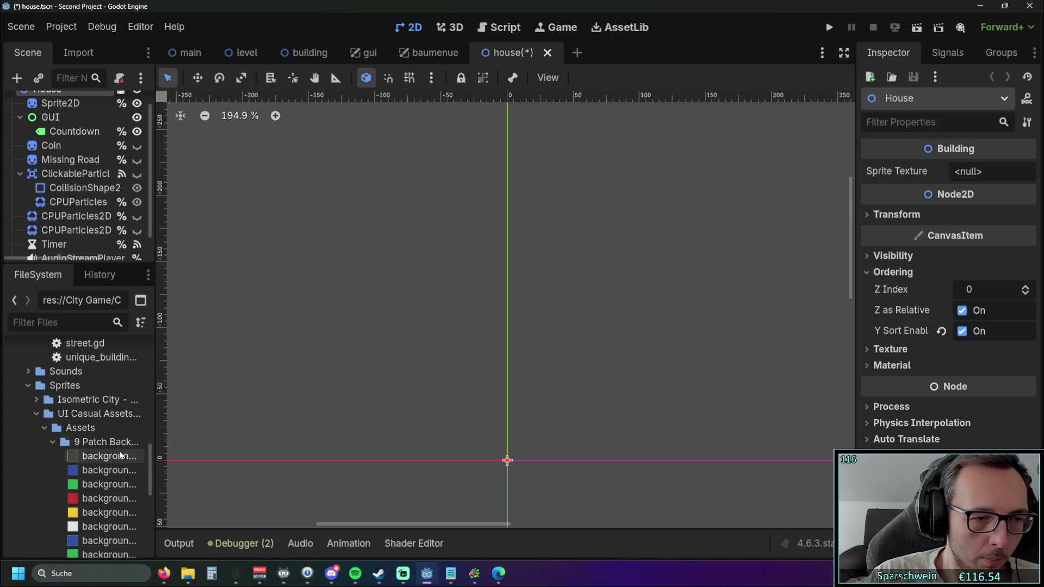
pyautogui.scroll(-3, 91, 447)
pyautogui.moveTo(103, 378)
pyautogui.mouseDown()
pyautogui.moveTo(540, 303)
pyautogui.moveTo(514, 259)
pyautogui.moveTo(522, 289)
pyautogui.mouseUp()
pyautogui.scroll(-1, 537, 290)
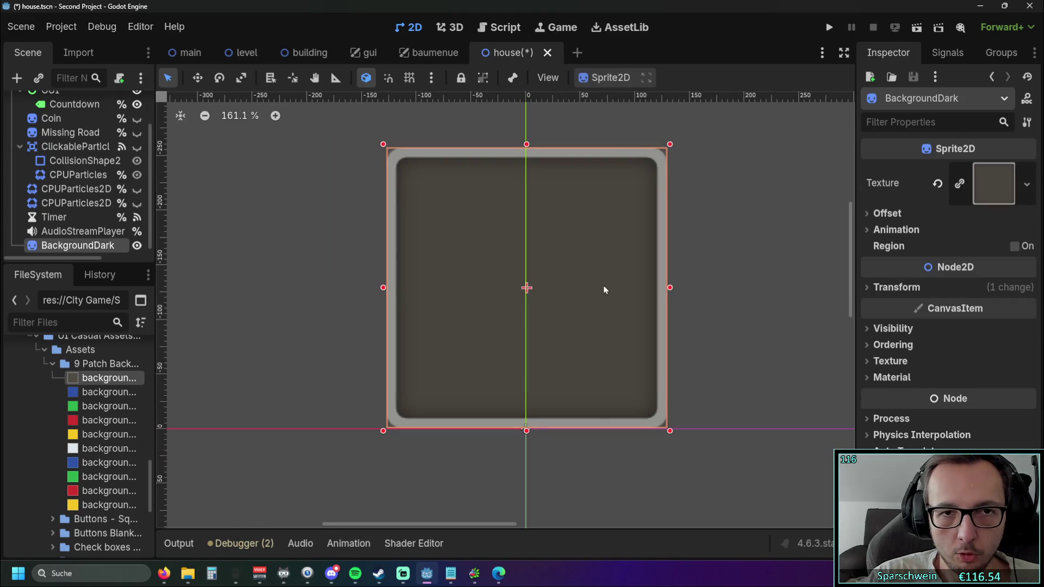
# Enable grid snapping, nudge the BackgroundDark sprite upward, and begin renaming its node.
pyautogui.click(409, 77)
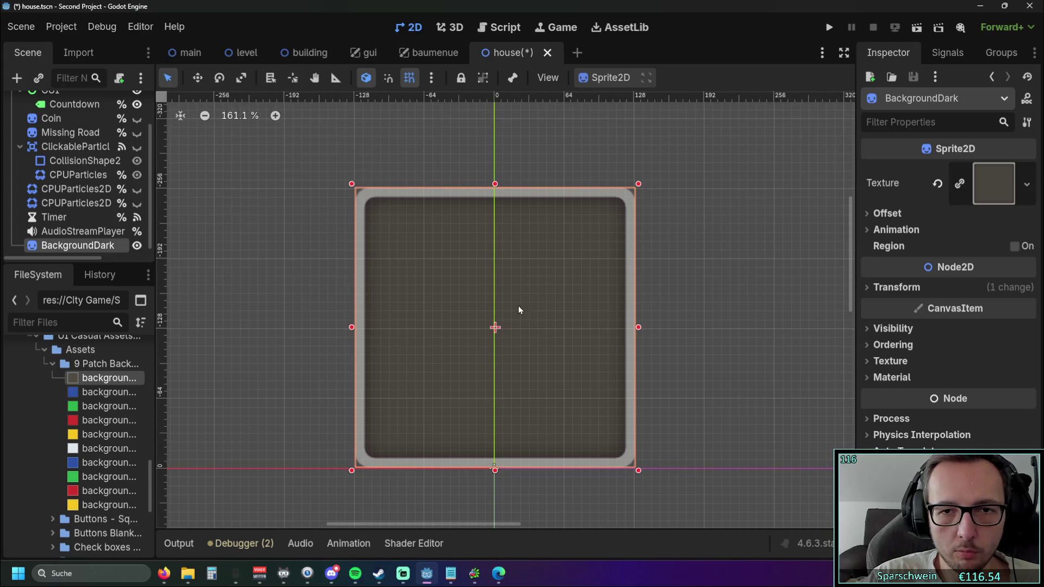
pyautogui.moveTo(545, 306)
pyautogui.mouseDown()
pyautogui.moveTo(547, 269)
pyautogui.moveTo(547, 279)
pyautogui.mouseUp()
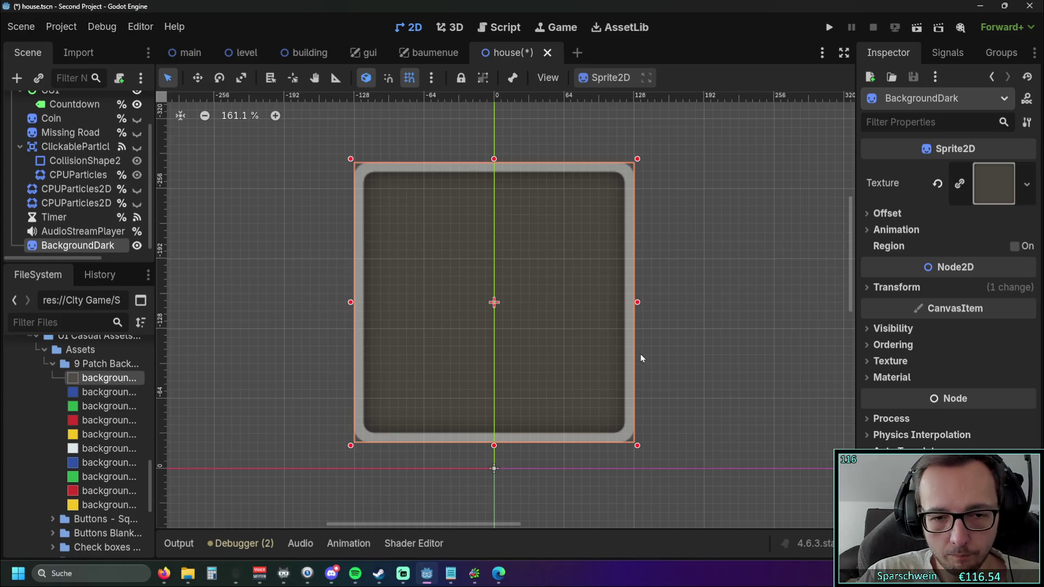
pyautogui.scroll(-1, 65, 200)
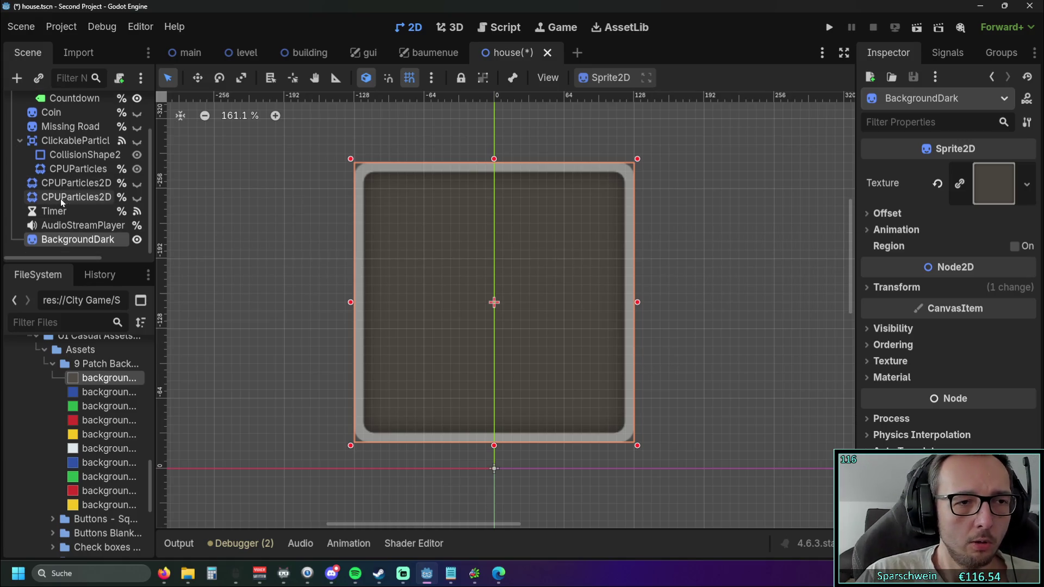
pyautogui.doubleClick(116, 240)
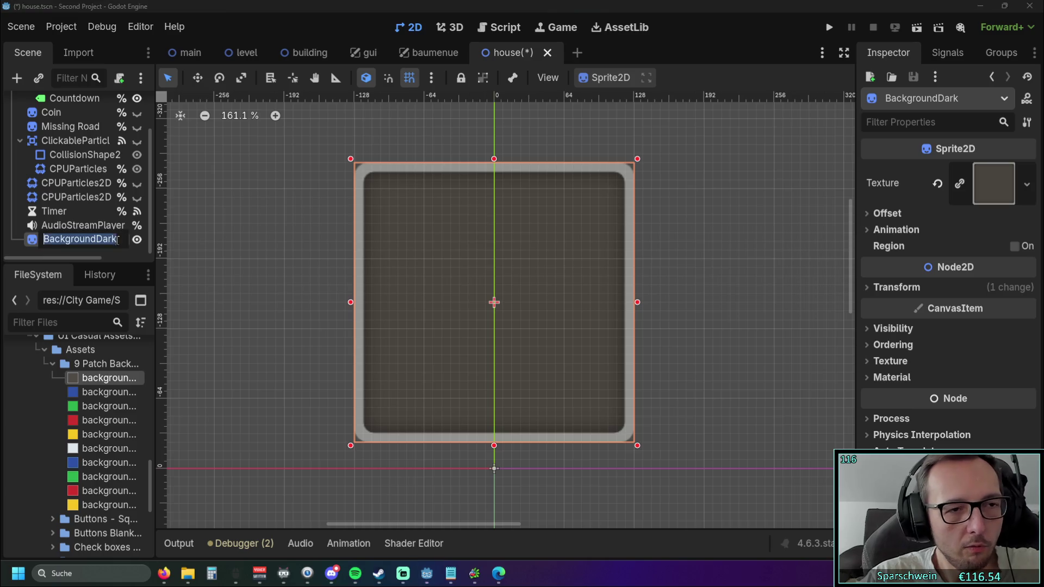
# Name the node Hover_Bulding_Info, widen the Scene dock, and reselect the node.
pyautogui.write('Hover')
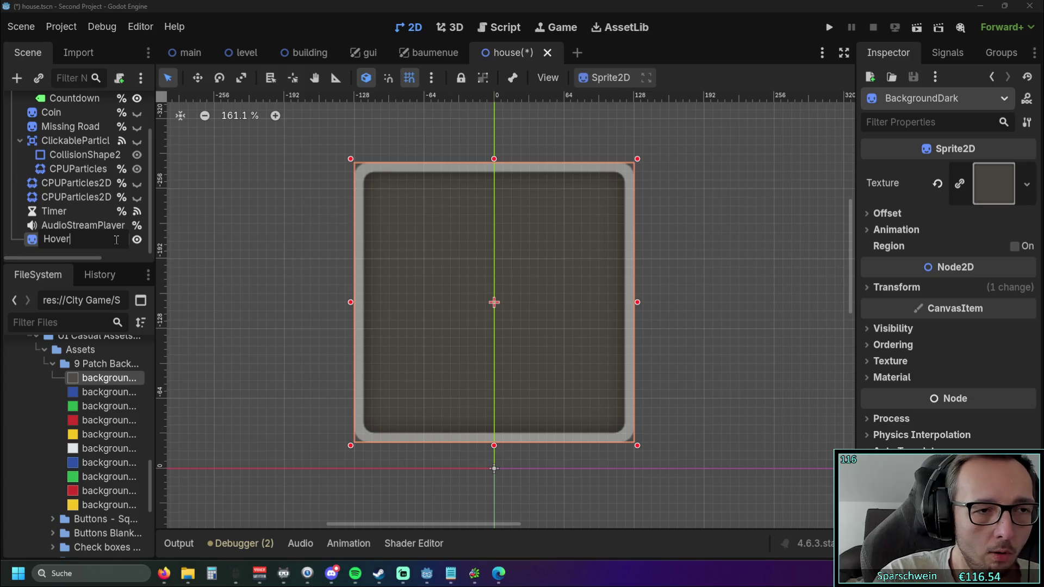
pyautogui.press('BackSpace')
pyautogui.press('BackSpace')
pyautogui.write('Bu')
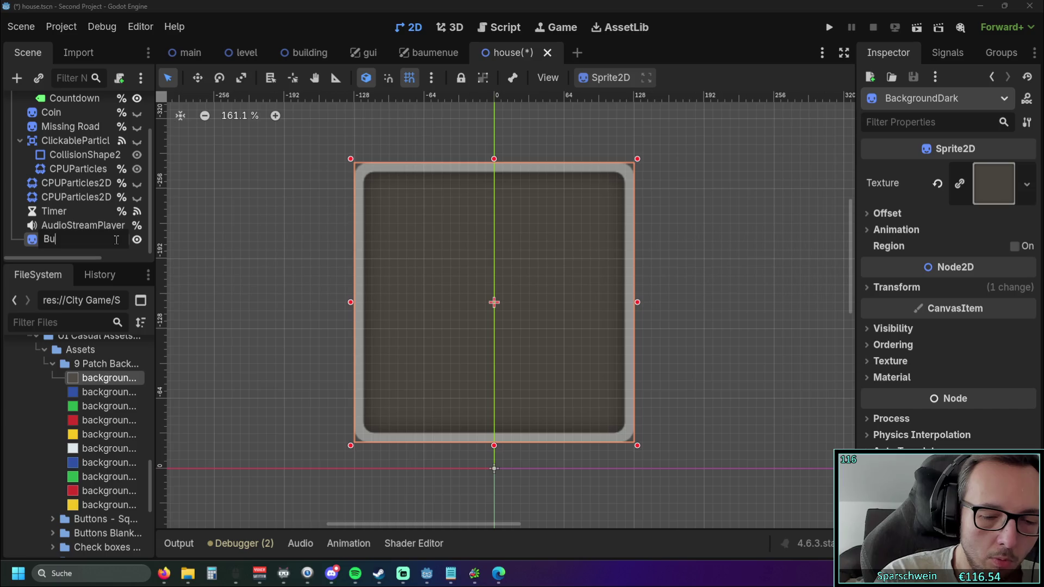
pyautogui.press('BackSpace')
pyautogui.press('BackSpace')
pyautogui.write('Hover_Buld')
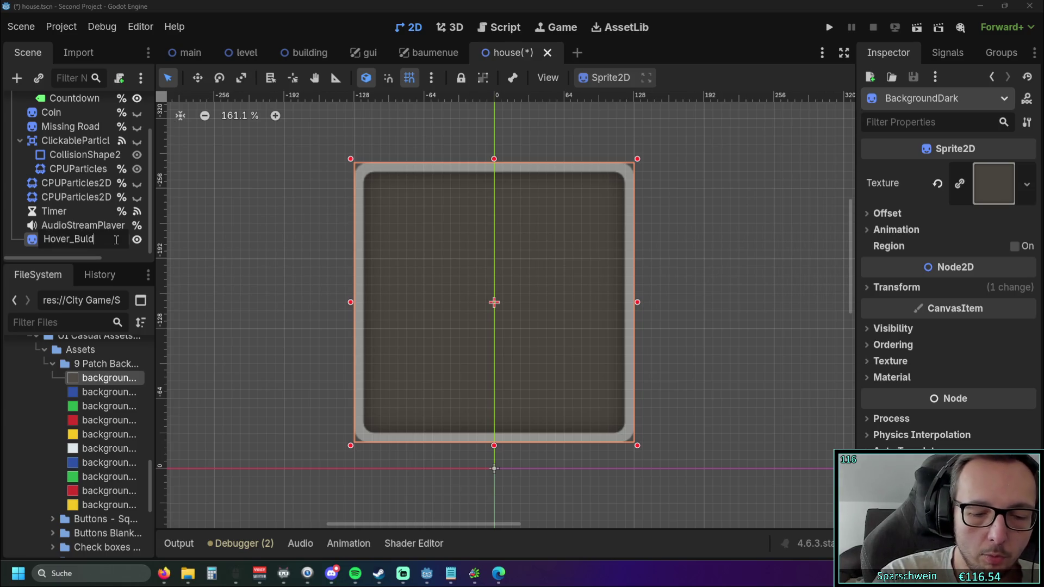
pyautogui.write('o')
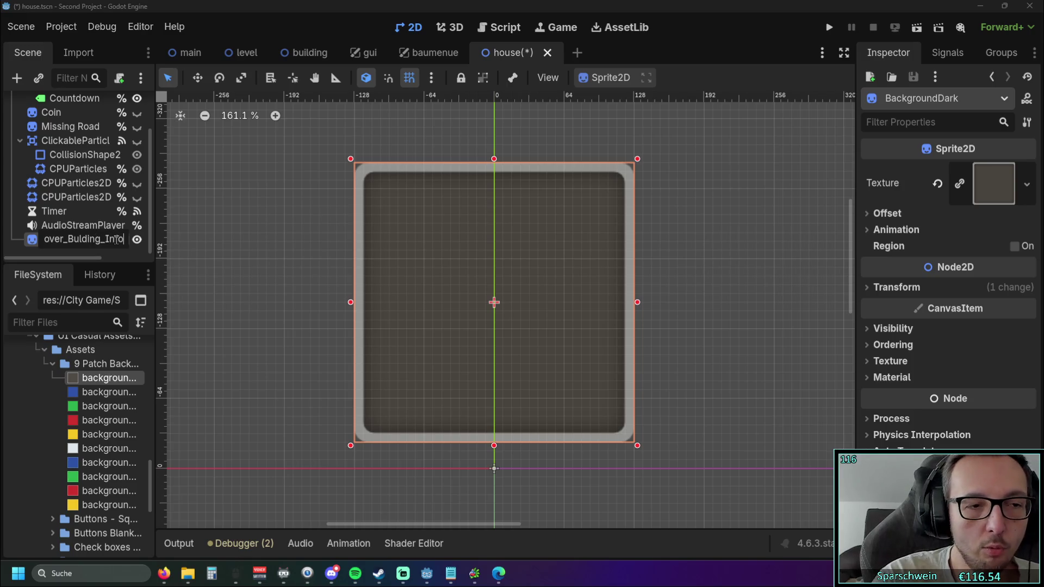
pyautogui.press('Return')
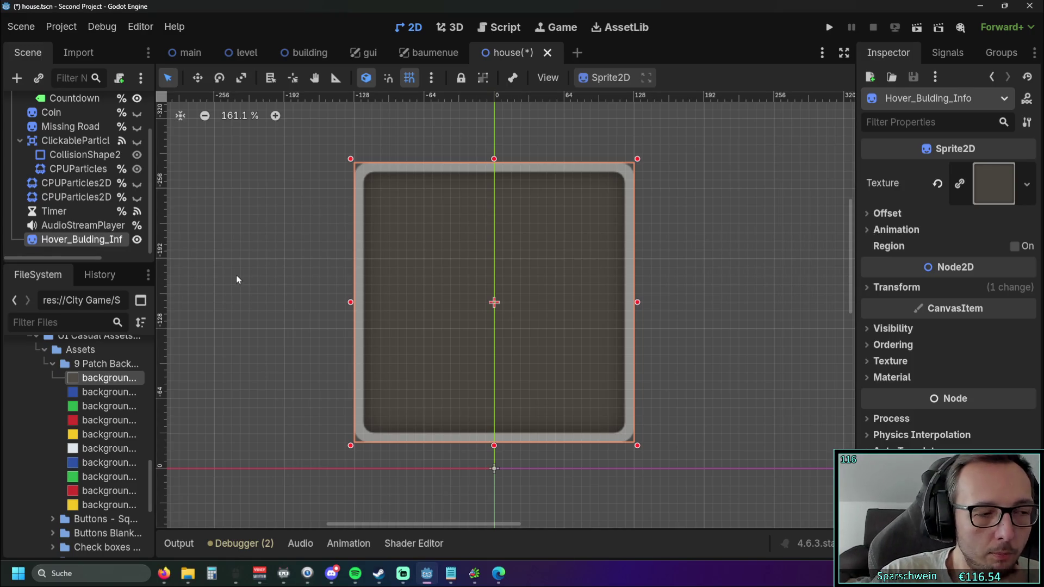
pyautogui.moveTo(155, 274)
pyautogui.mouseDown()
pyautogui.moveTo(205, 274)
pyautogui.moveTo(191, 274)
pyautogui.mouseUp()
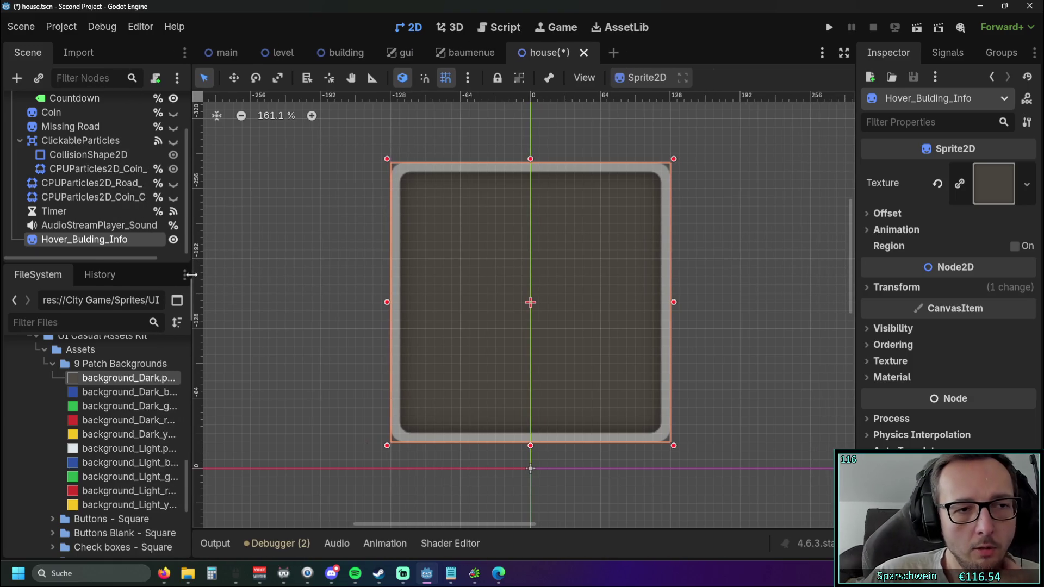
pyautogui.click(312, 303)
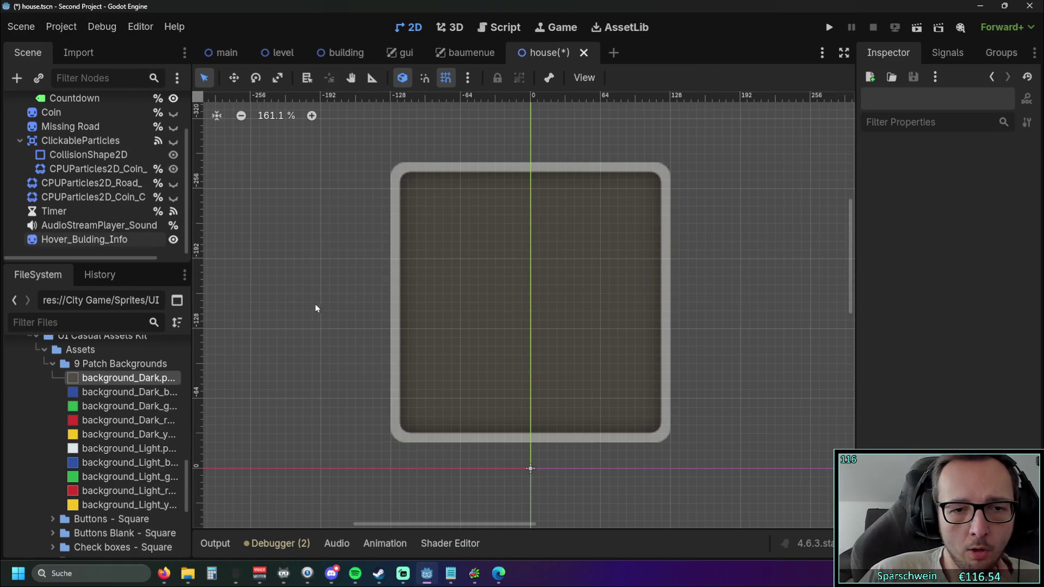
pyautogui.click(108, 240)
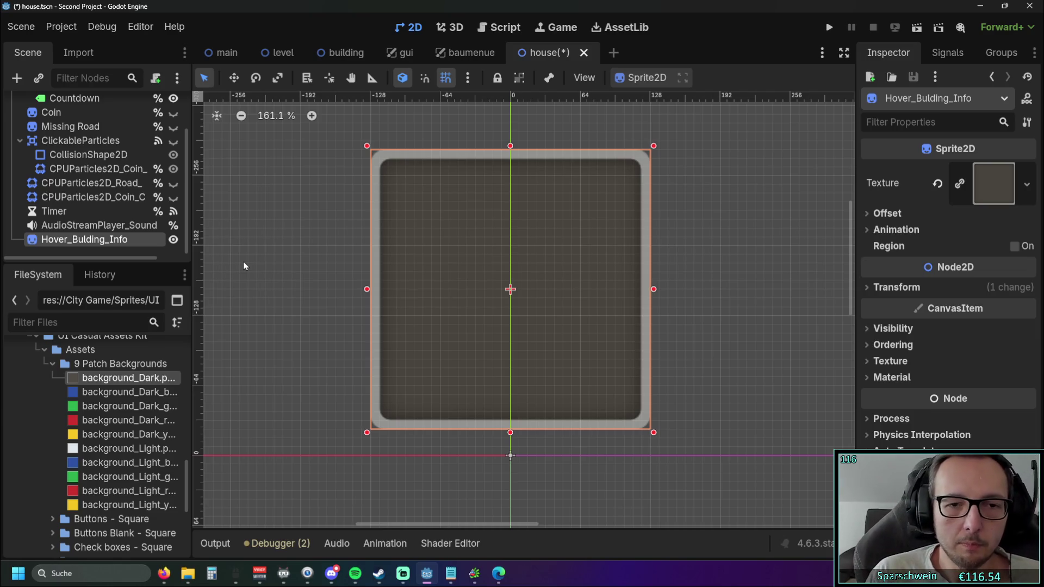
# Run the game, place a house to check how its info panel draws, then stop it.
pyautogui.click(244, 265)
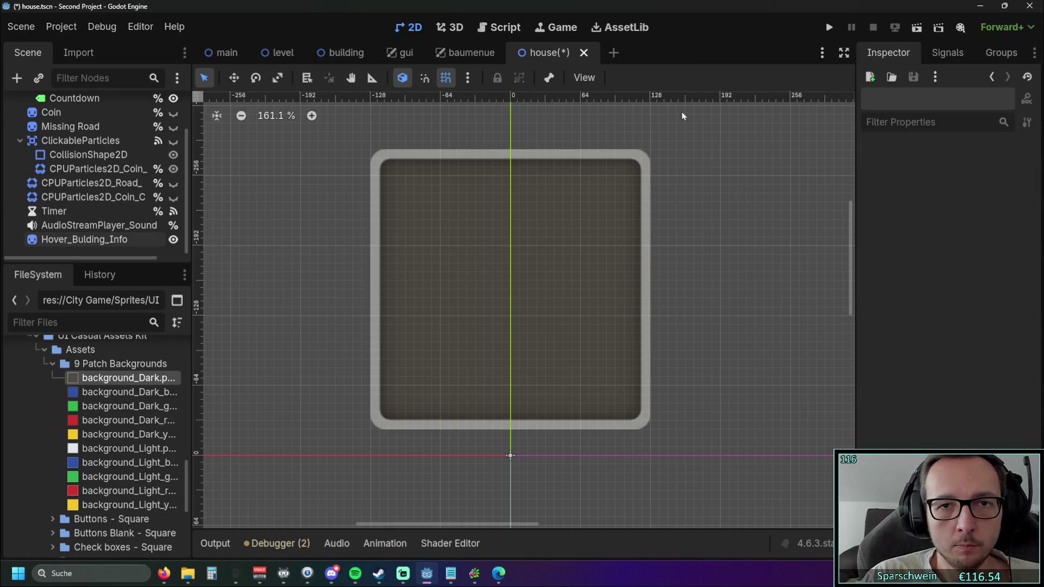
pyautogui.click(830, 30)
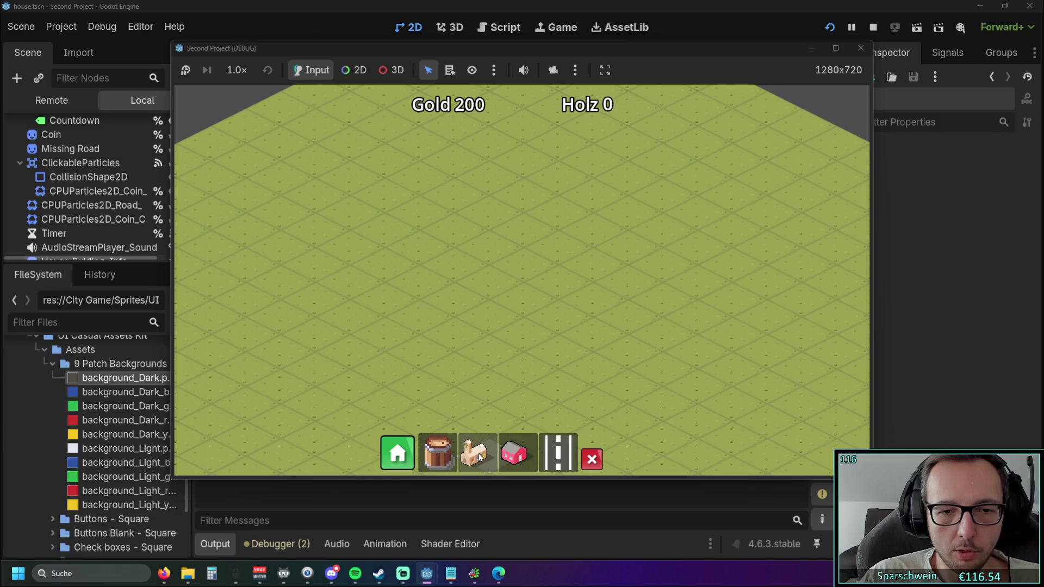
pyautogui.click(498, 279)
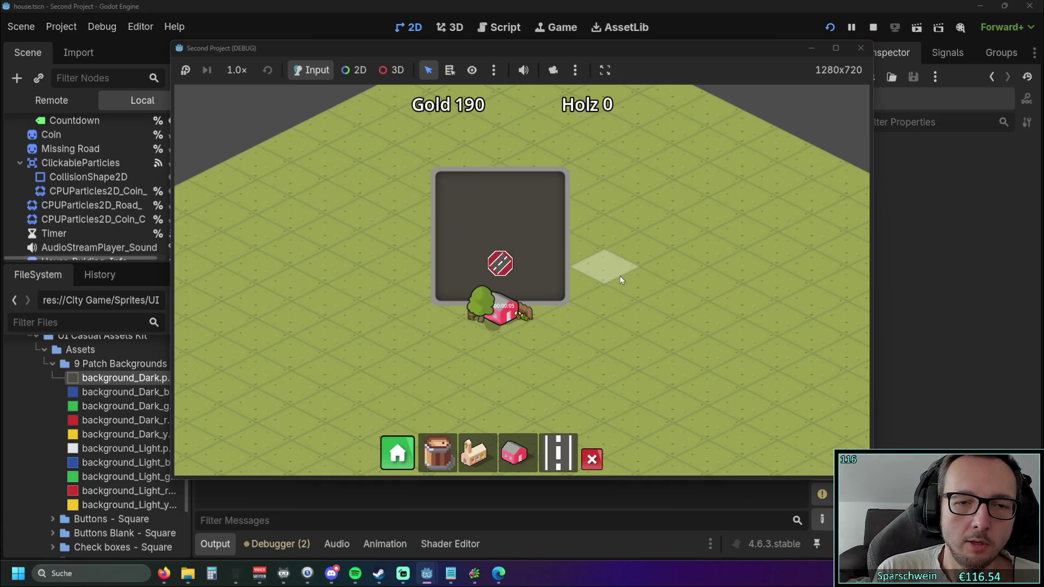
pyautogui.press('F8')
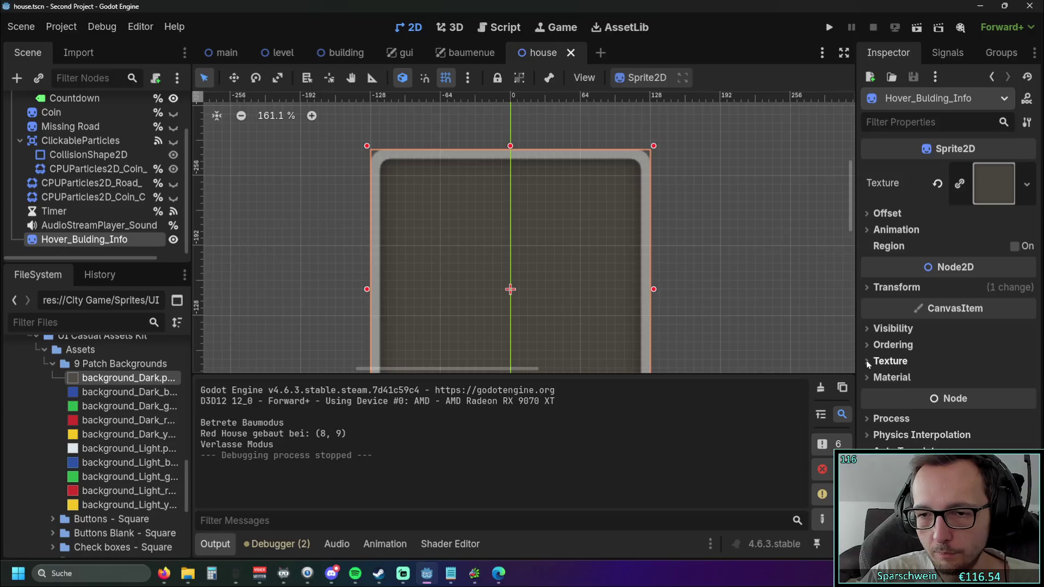
# Set the Hover_Bulding_Info sprite's Z Index to 20 under Ordering.
pyautogui.click(868, 361)
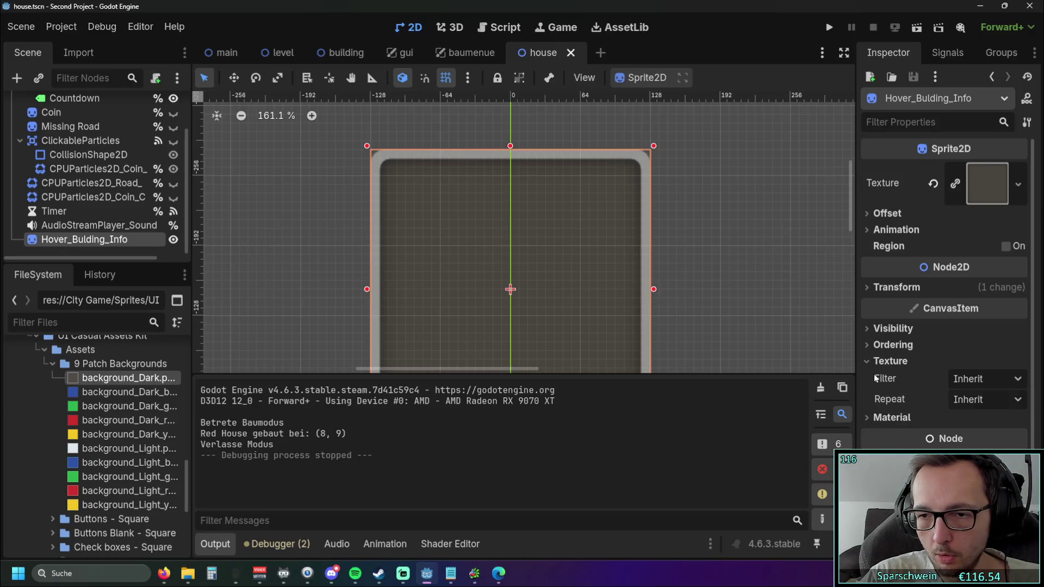
pyautogui.click(884, 361)
pyautogui.click(886, 344)
pyautogui.click(966, 362)
pyautogui.write('20')
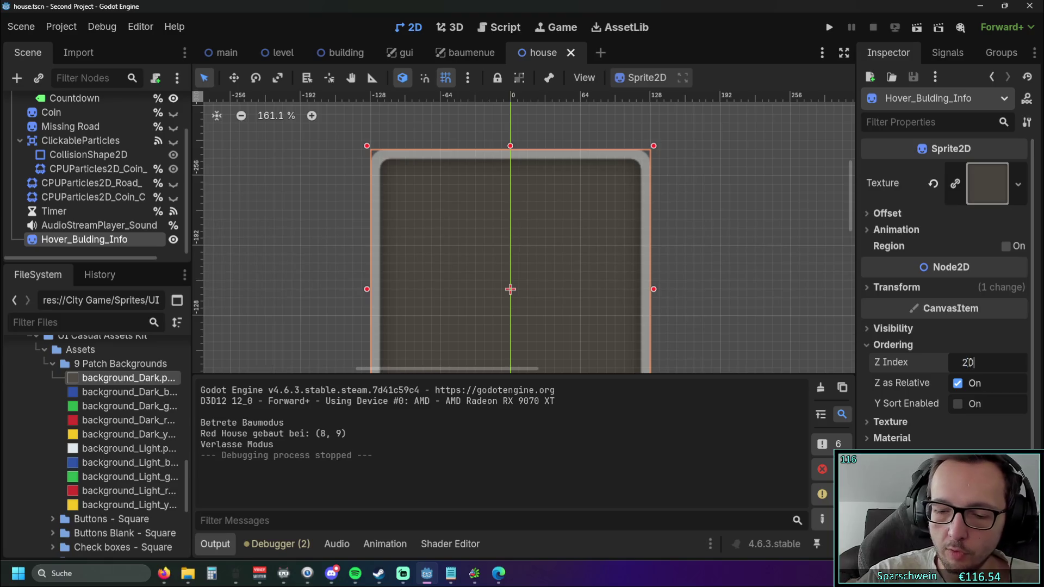
pyautogui.press('Return')
# Rerun the game and place a house to confirm the dark panel draws above it.
pyautogui.click(830, 28)
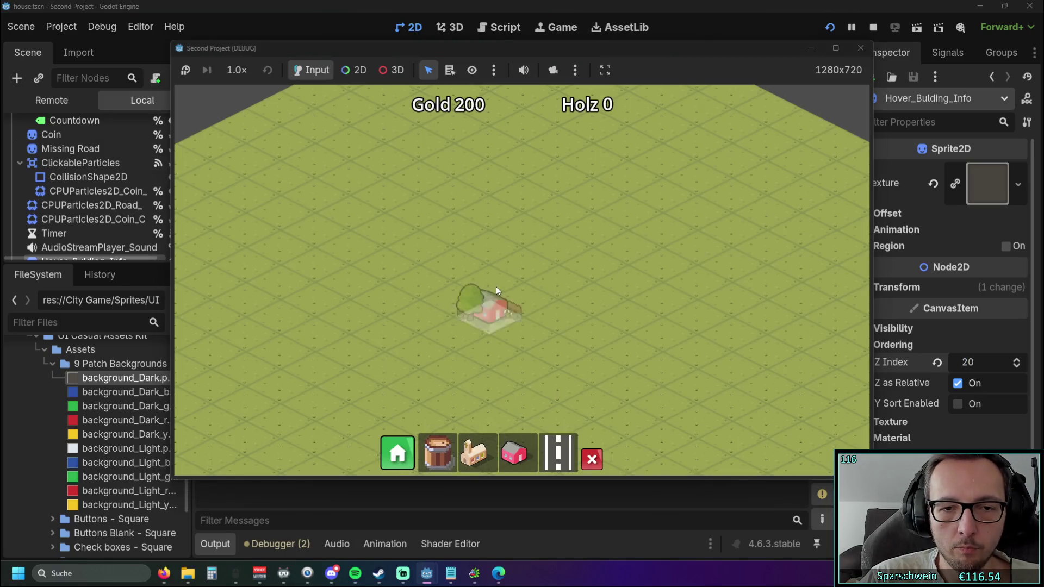
pyautogui.click(496, 286)
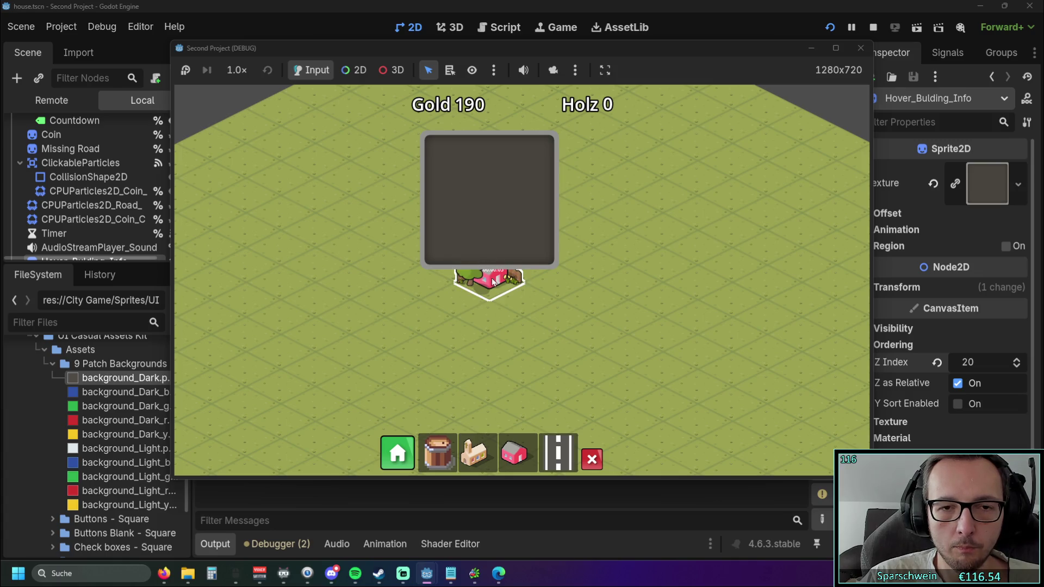
pyautogui.click(860, 47)
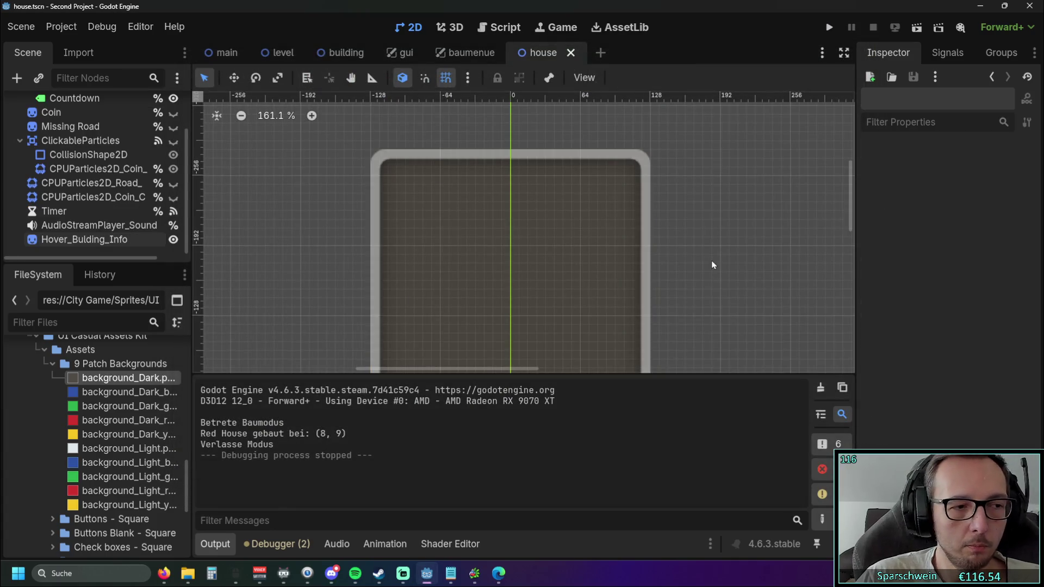
# Delete the old dark Hover_Bulding_Info node from the house scene.
pyautogui.scroll(-3, 713, 265)
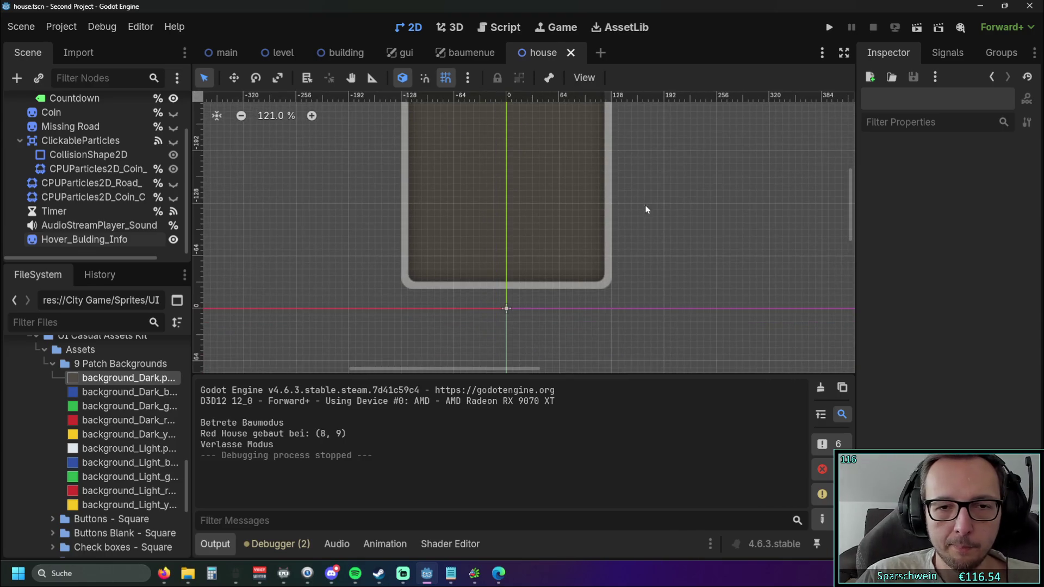
pyautogui.scroll(3, 666, 266)
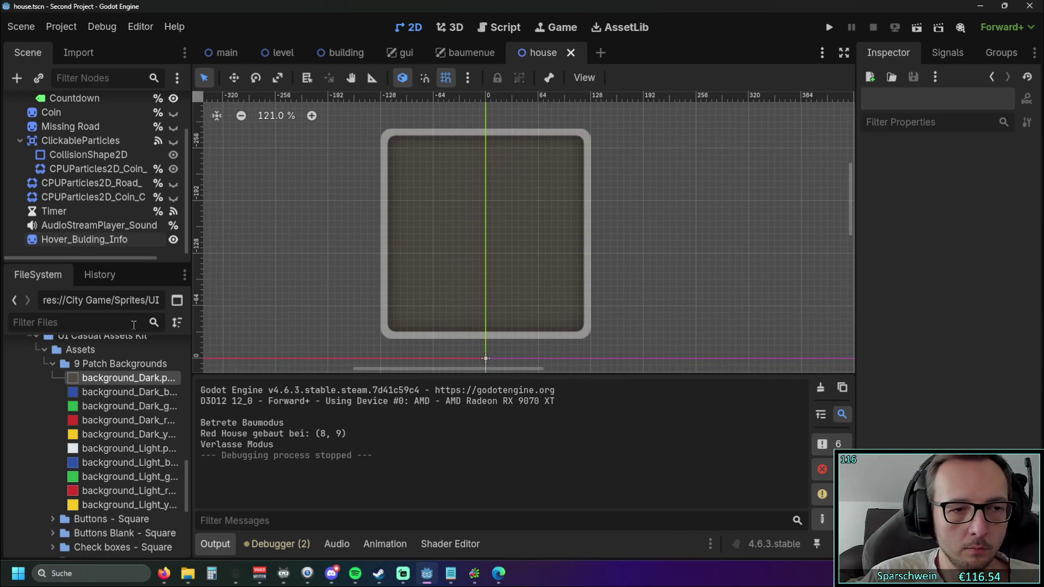
pyautogui.moveTo(98, 449)
pyautogui.mouseDown()
pyautogui.moveTo(399, 259)
pyautogui.moveTo(476, 227)
pyautogui.moveTo(497, 234)
pyautogui.moveTo(98, 458)
pyautogui.mouseUp()
pyautogui.click(86, 243)
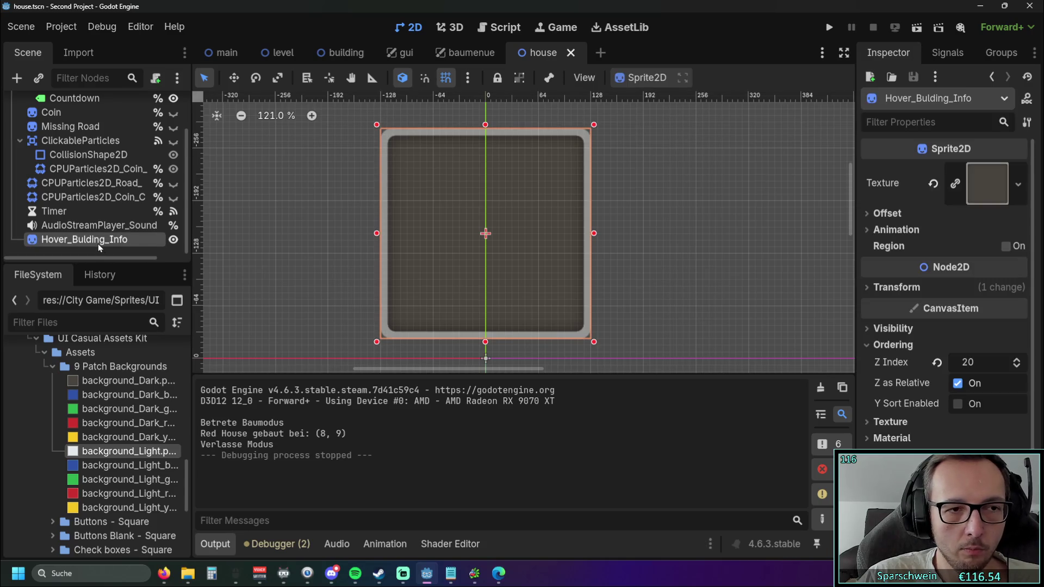
pyautogui.click(98, 243)
pyautogui.click(394, 252)
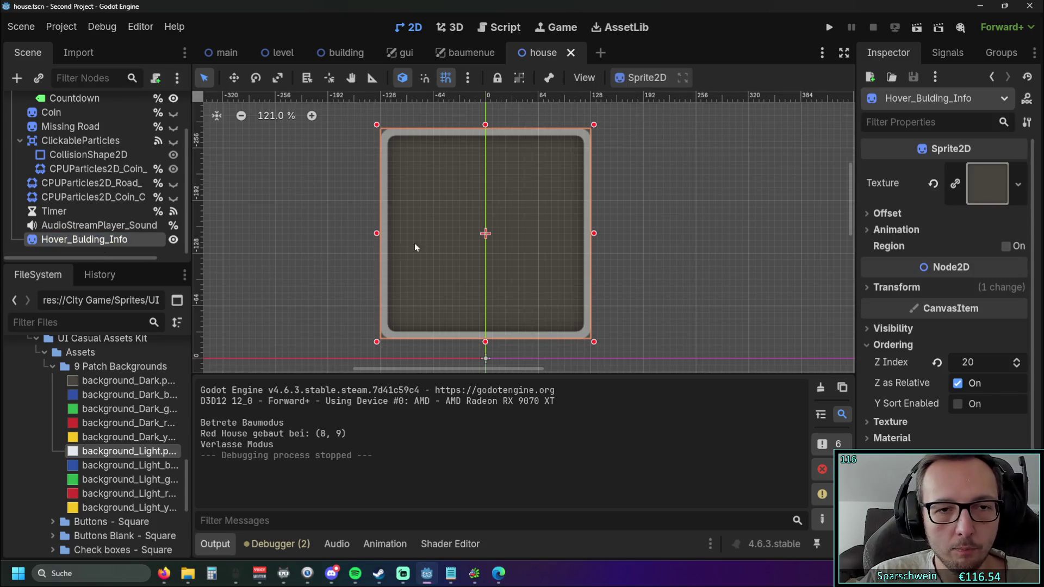
pyautogui.press('Delete')
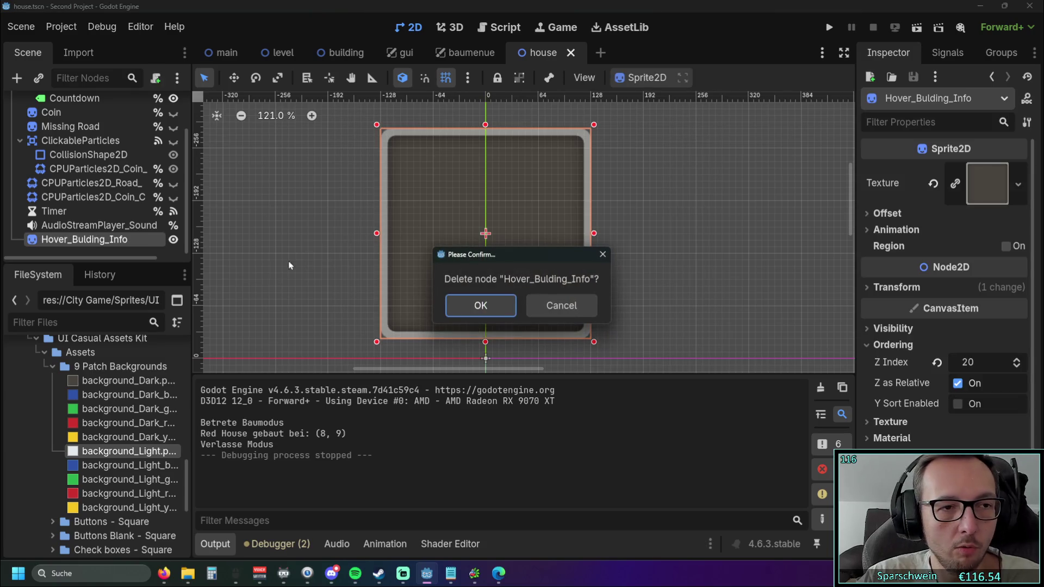
pyautogui.click(478, 306)
# Add a background_Light.png sprite at (0, -152) and rename it Hover_Bulding_Info.
pyautogui.moveTo(125, 451)
pyautogui.mouseDown()
pyautogui.moveTo(439, 225)
pyautogui.moveTo(489, 226)
pyautogui.moveTo(530, 245)
pyautogui.mouseUp()
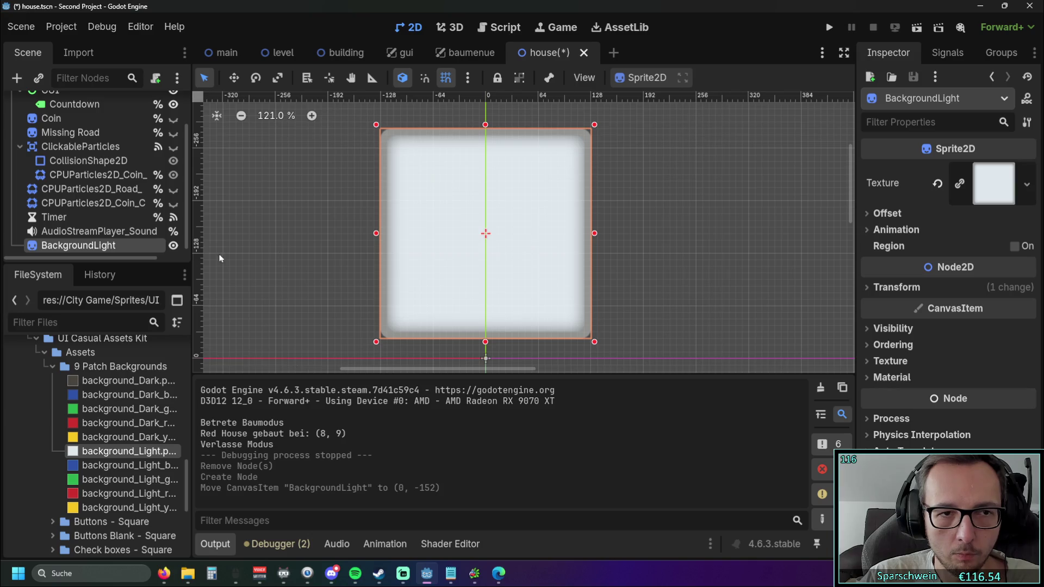
pyautogui.doubleClick(116, 249)
pyautogui.write('Hover_Bulding_Info')
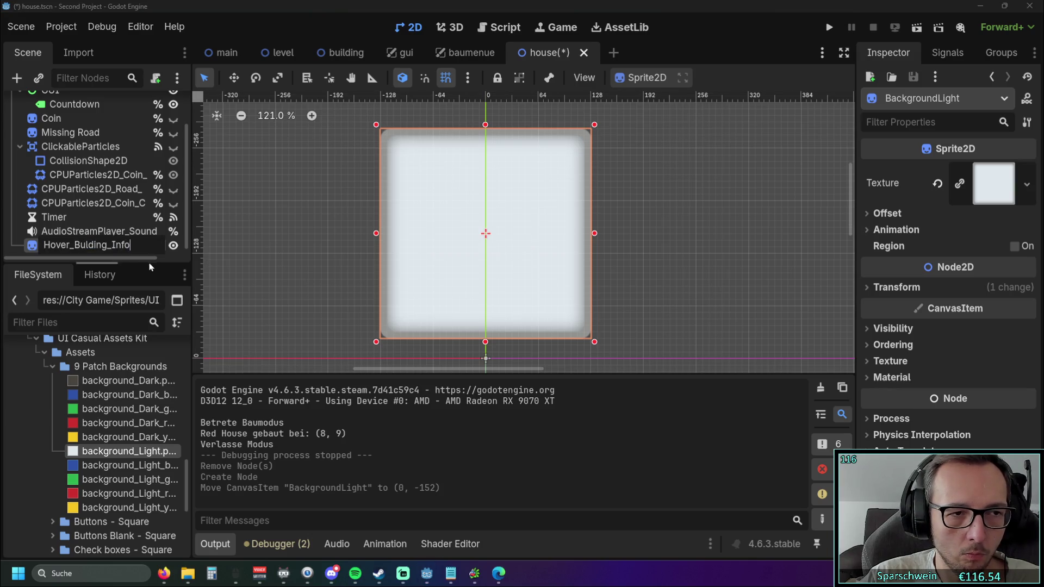
pyautogui.press('Return')
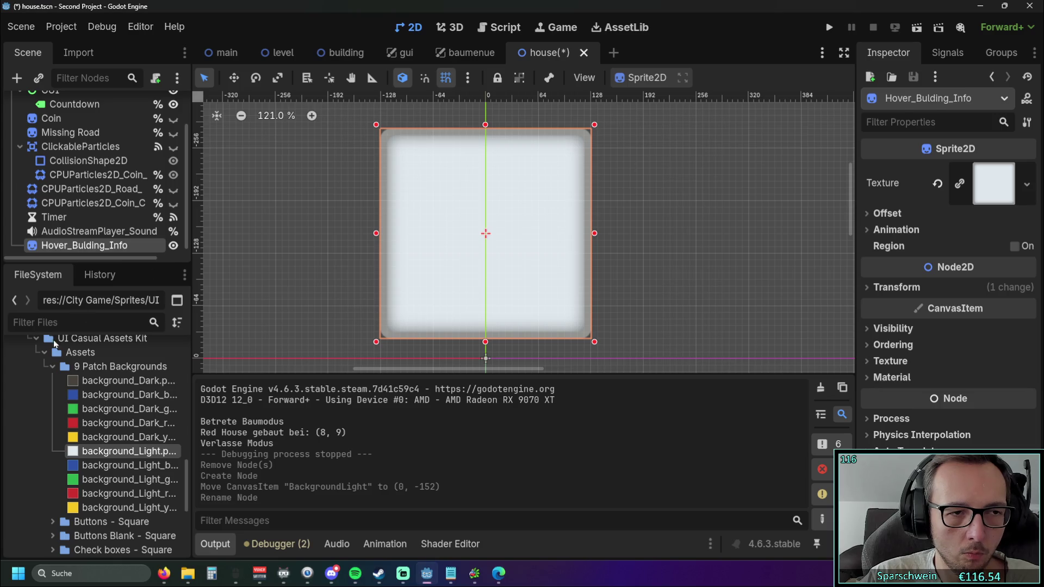
pyautogui.click(8, 396)
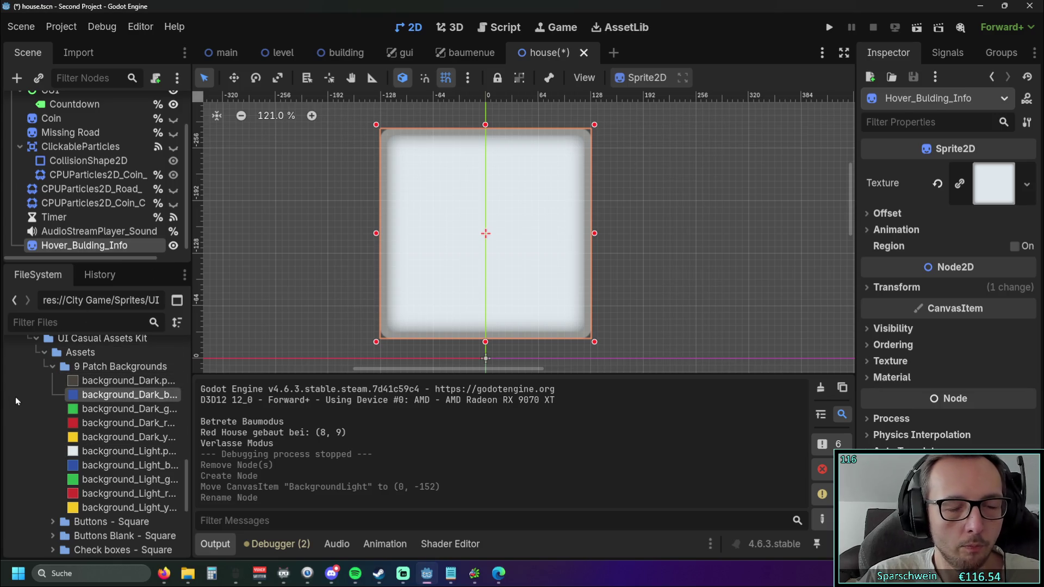
pyautogui.click(308, 236)
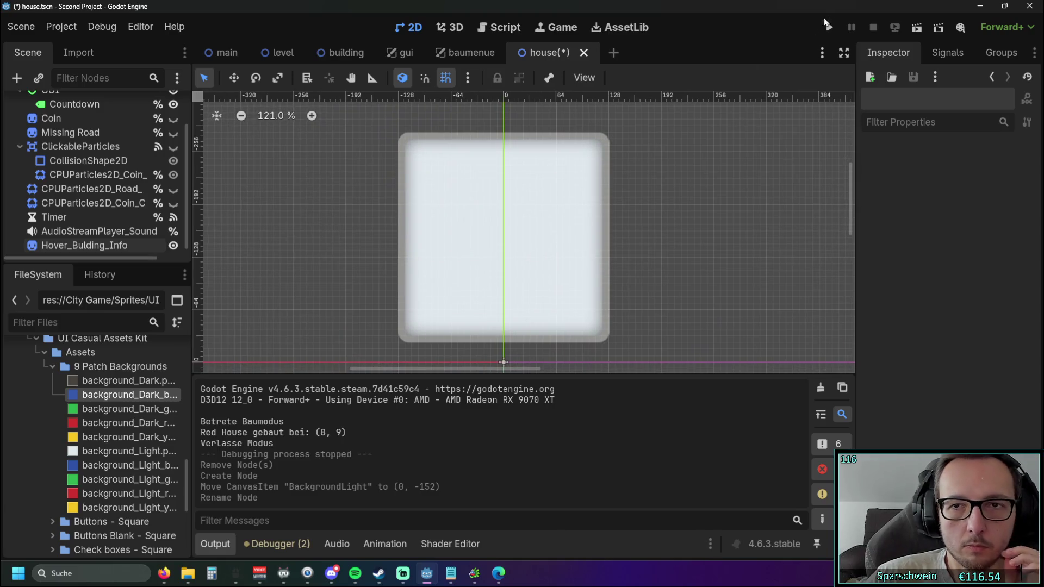
# Playtest by placing a red house to see how the light panel draws.
pyautogui.click(827, 28)
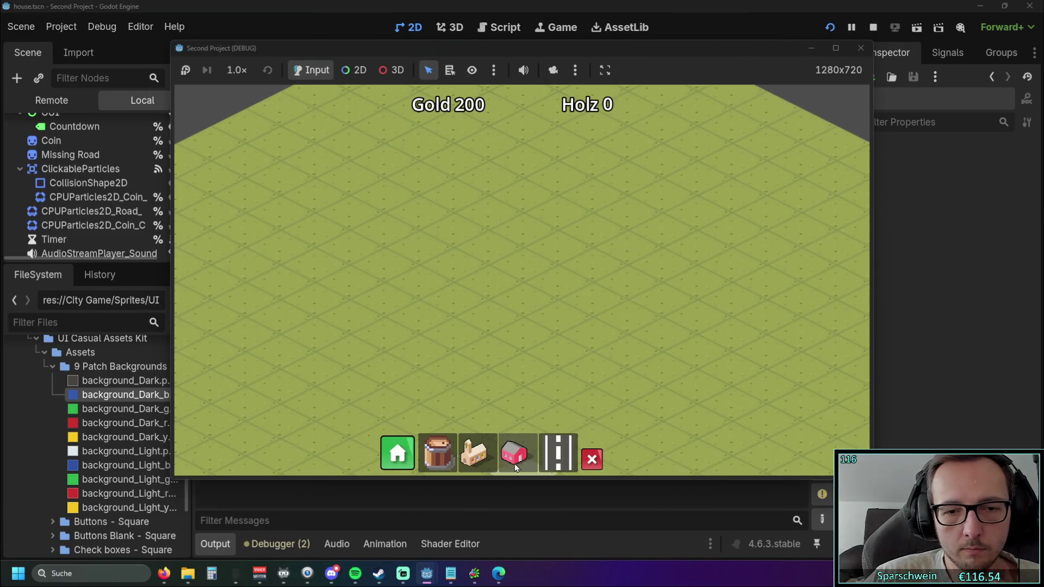
pyautogui.click(514, 457)
pyautogui.click(501, 310)
pyautogui.click(860, 48)
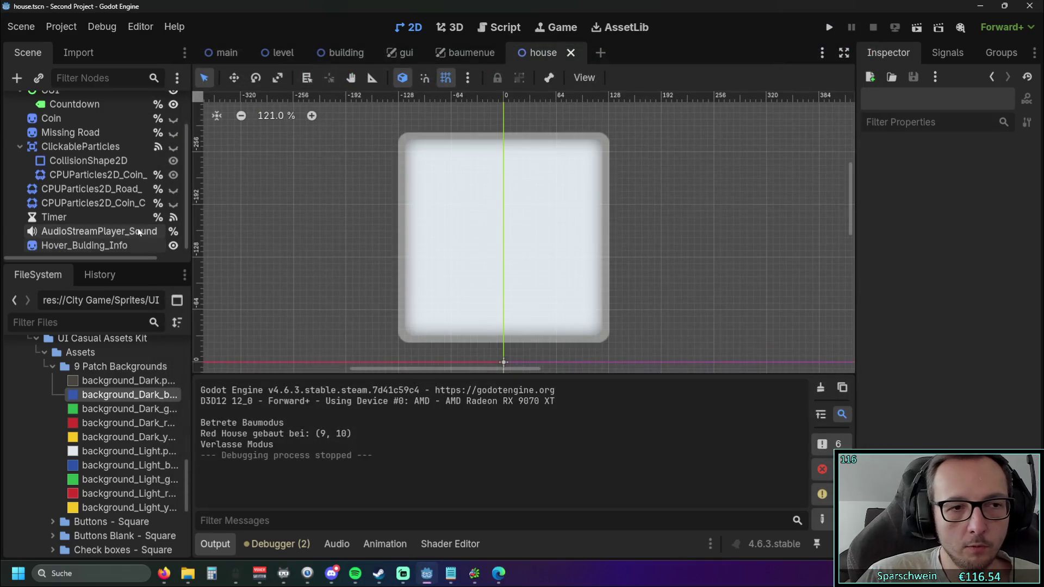
# Give the Hover_Bulding_Info sprite a Z Index of 20.
pyautogui.click(84, 246)
pyautogui.click(893, 345)
pyautogui.click(973, 362)
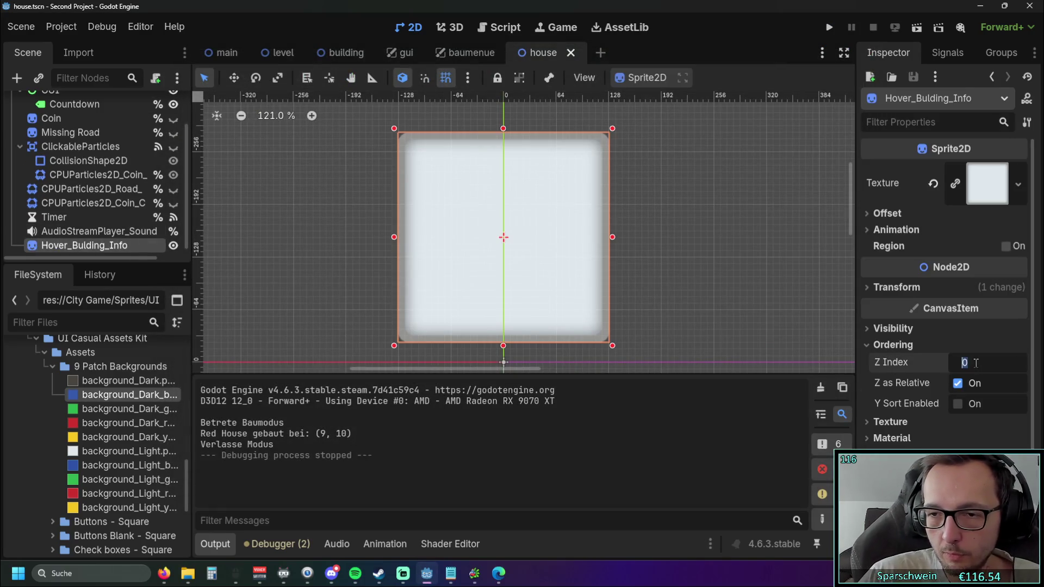
pyautogui.write('20')
pyautogui.press('Return')
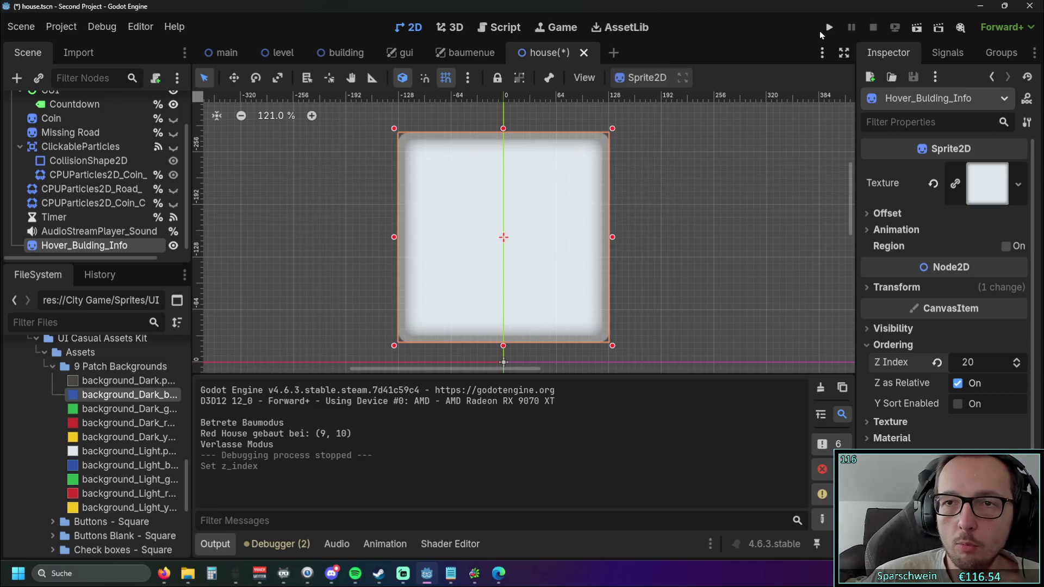
# Rerun the game and place four red houses to confirm the panel draws above them.
pyautogui.click(826, 28)
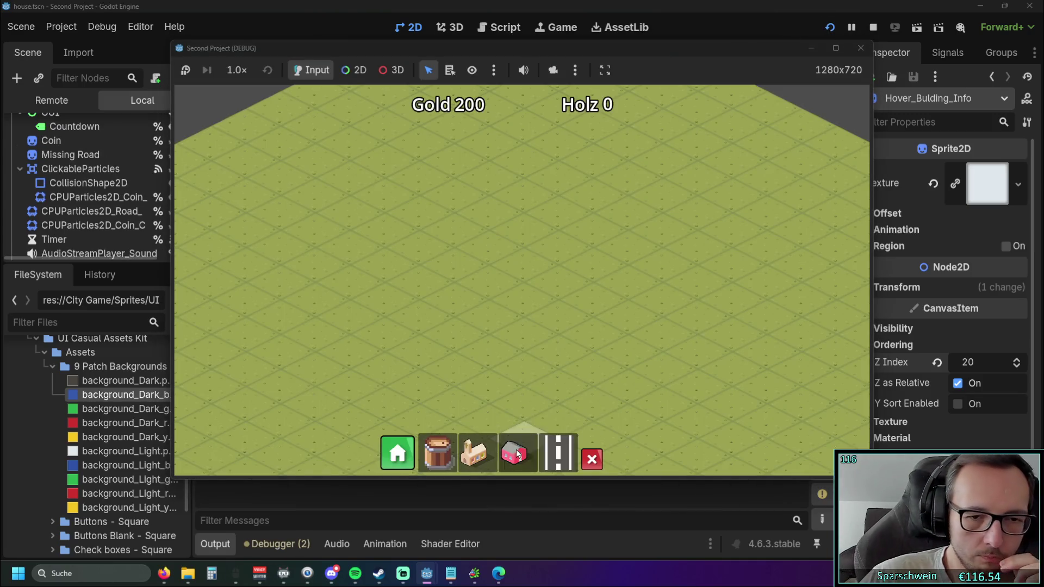
pyautogui.click(518, 456)
pyautogui.click(526, 300)
pyautogui.click(560, 282)
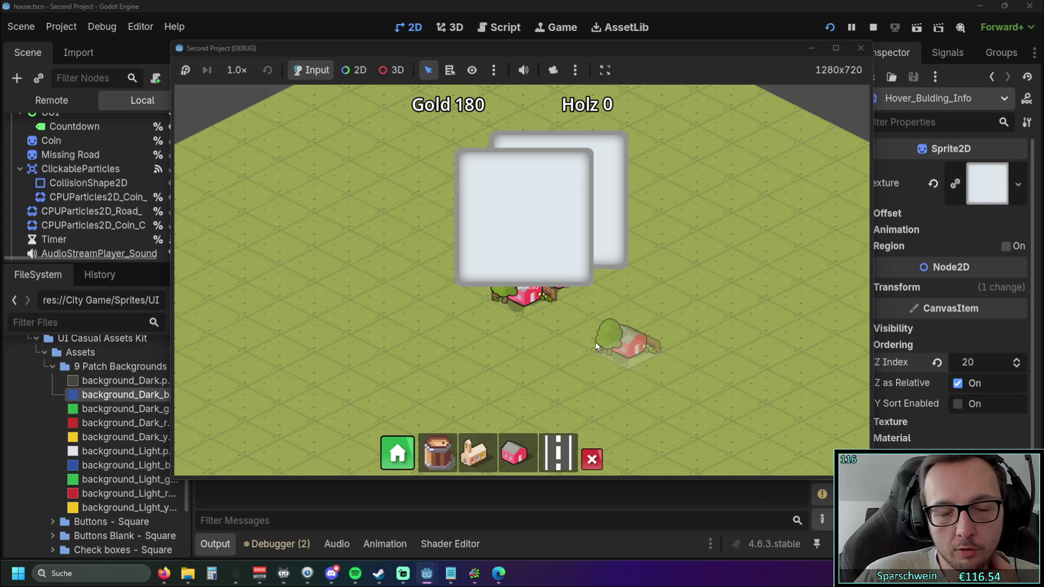
pyautogui.click(526, 265)
pyautogui.click(492, 288)
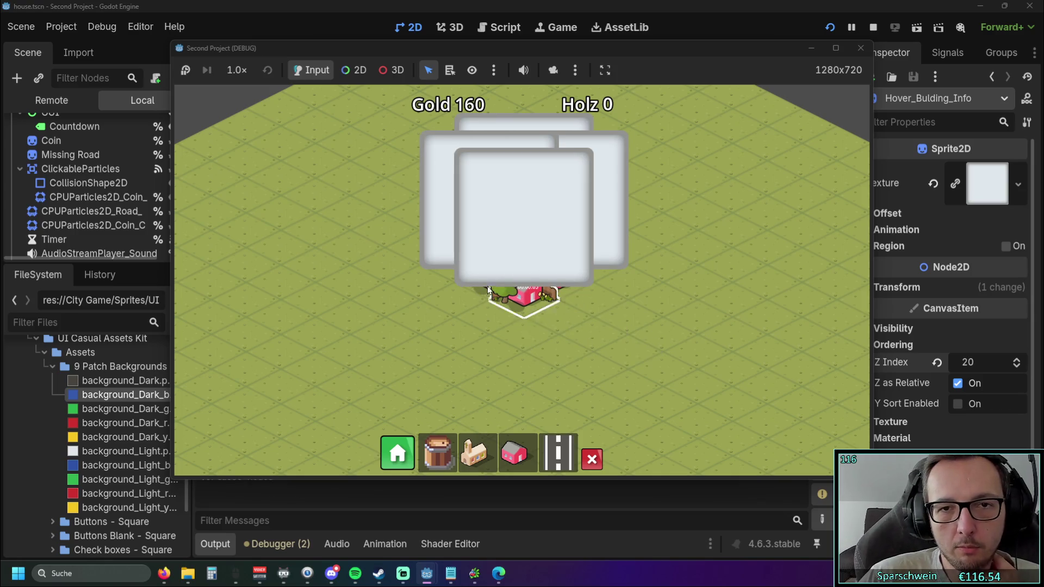
pyautogui.click(861, 48)
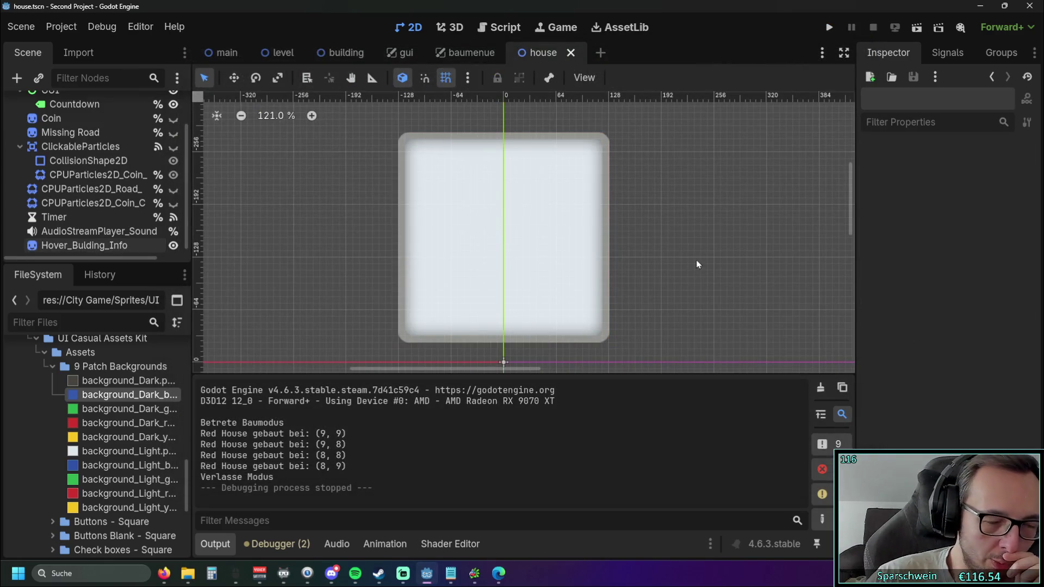
pyautogui.click(606, 257)
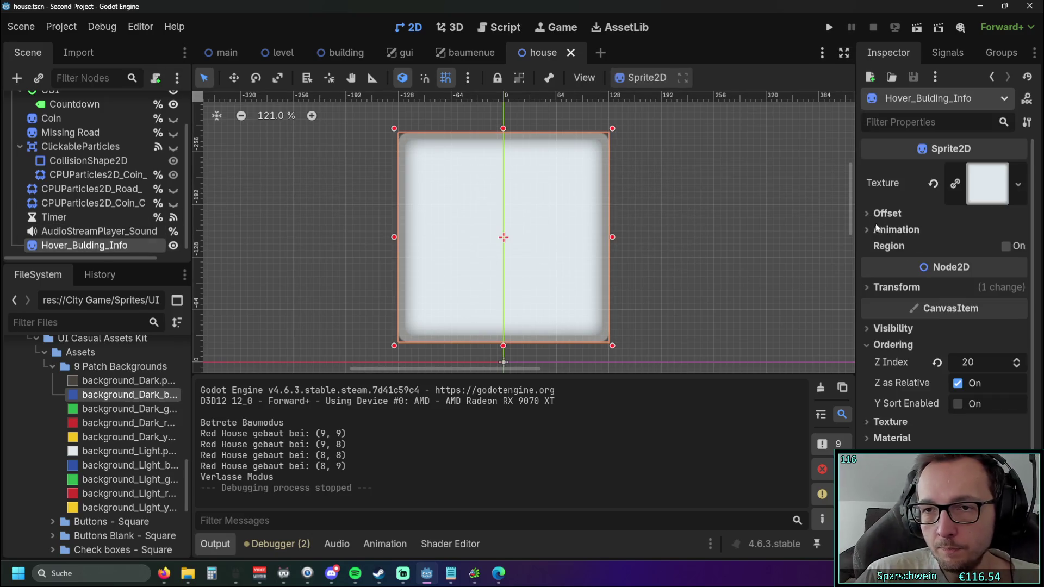
pyautogui.click(867, 329)
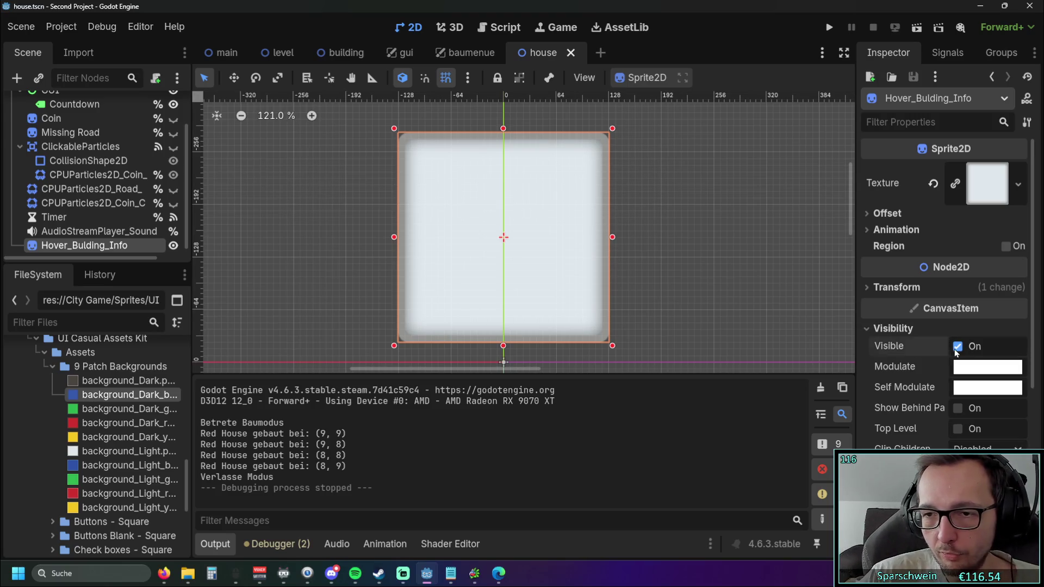
# Uncheck Visible on Hover_Bulding_Info and run the game to confirm no info box appears.
pyautogui.click(958, 347)
pyautogui.click(829, 27)
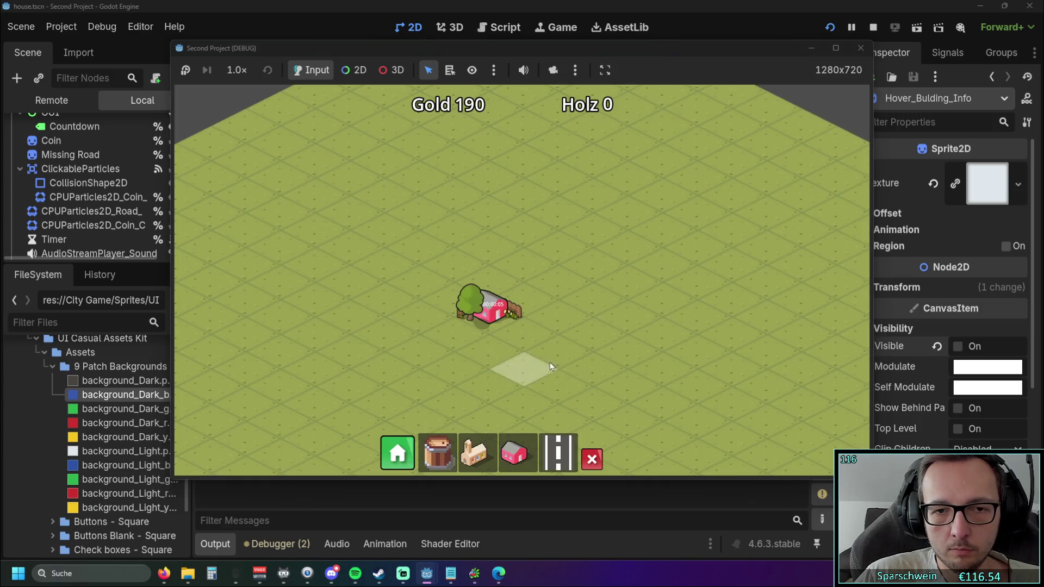
pyautogui.click(861, 49)
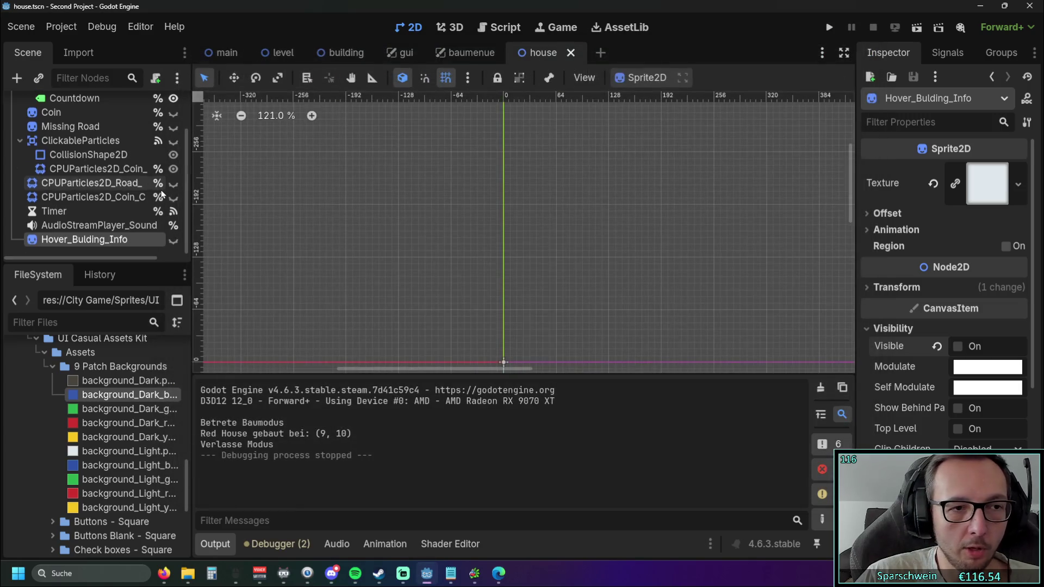
pyautogui.click(115, 240)
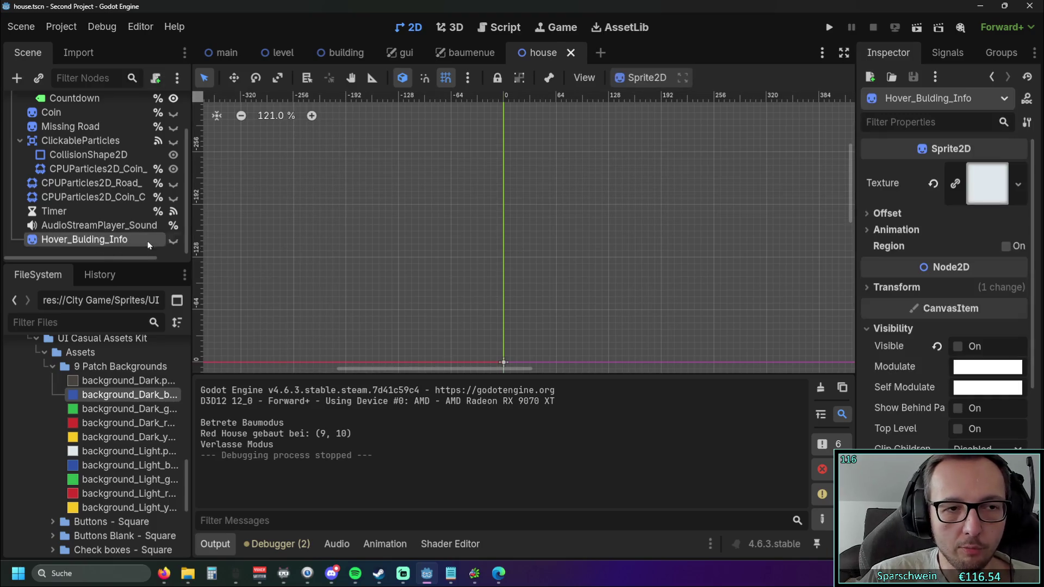
# Re-check Visible on Hover_Bulding_Info and open house.gd in the script editor.
pyautogui.click(958, 347)
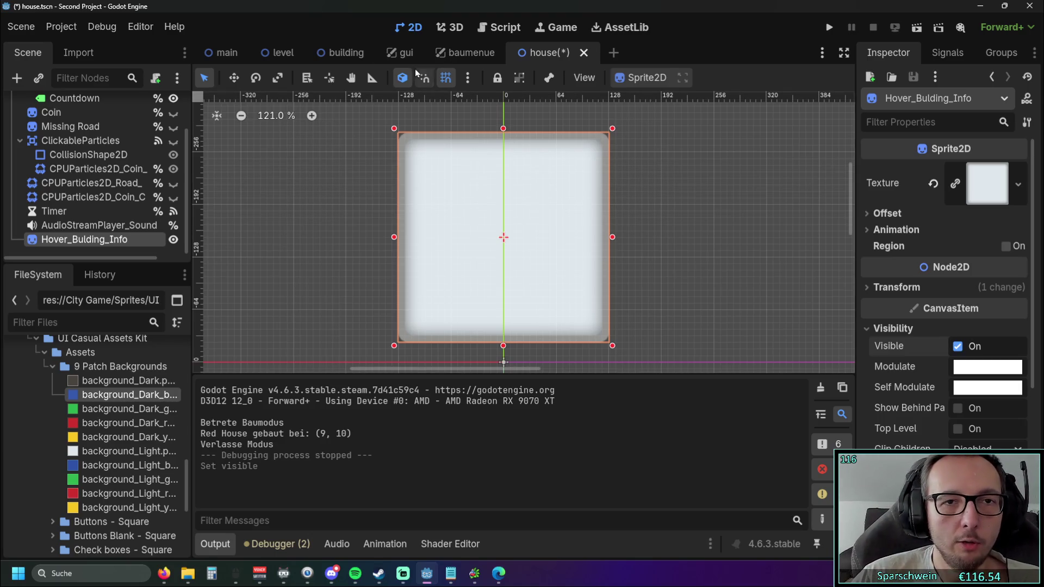
pyautogui.click(490, 31)
pyautogui.scroll(20, 519, 225)
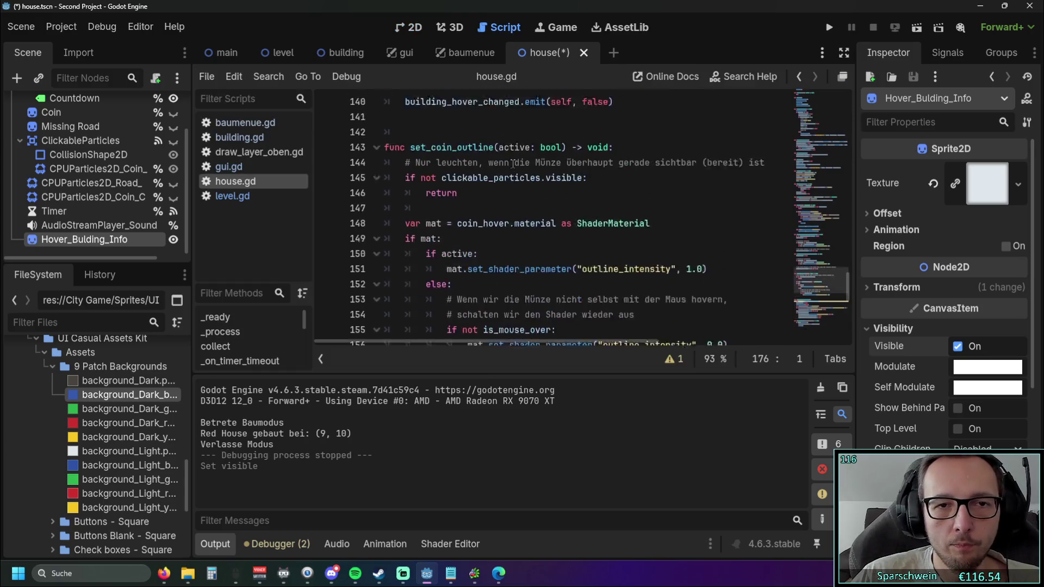
# Hide the output log and drag the Hover_Bulding_Info node into house.gd below clickable_particles.
pyautogui.scroll(9, 481, 162)
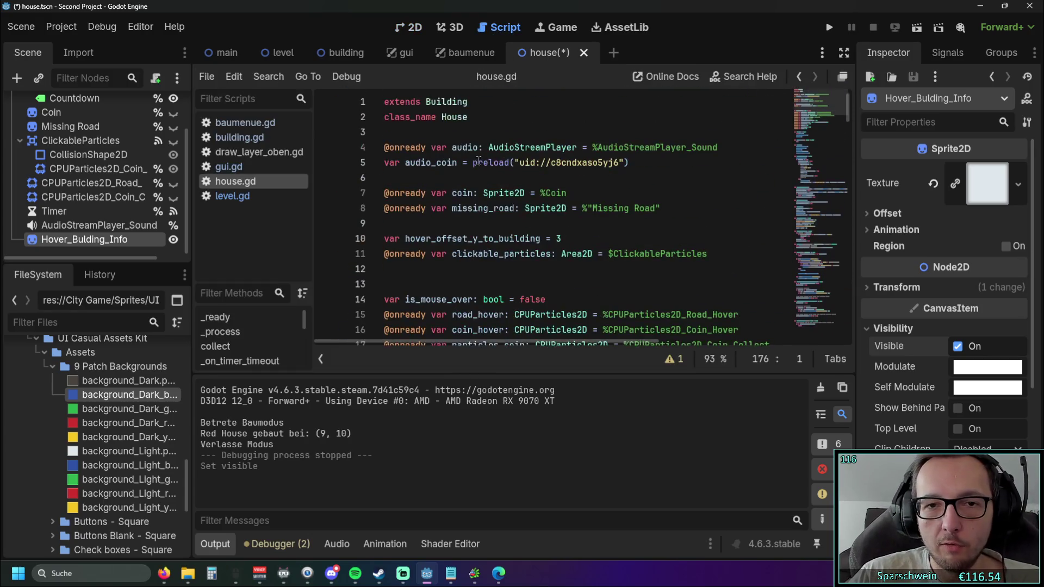
pyautogui.scroll(-2, 482, 161)
pyautogui.click(216, 544)
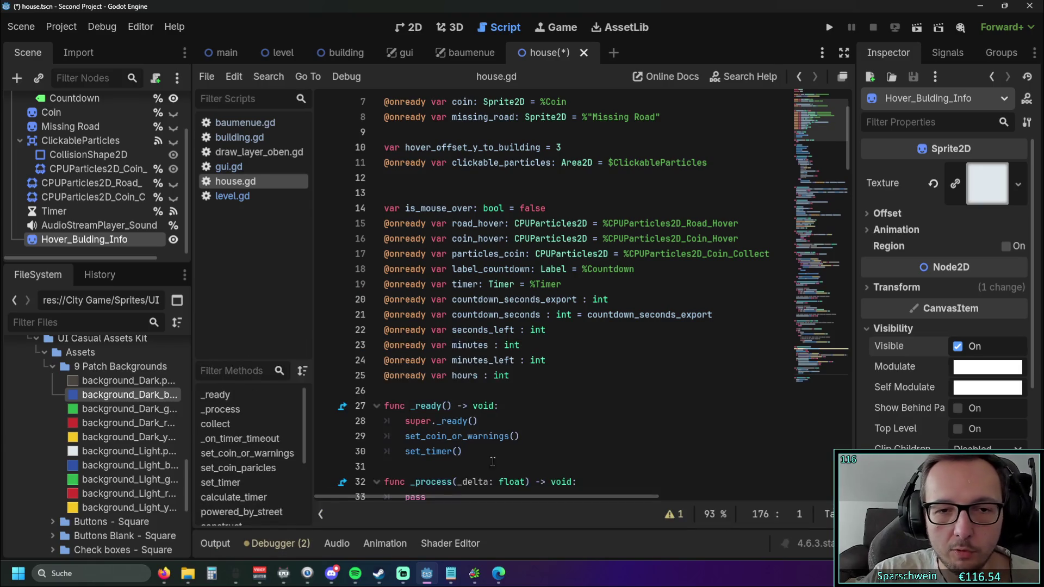
pyautogui.hscroll(1, 458, 498)
pyautogui.hscroll(-1, 458, 498)
pyautogui.scroll(1, 392, 326)
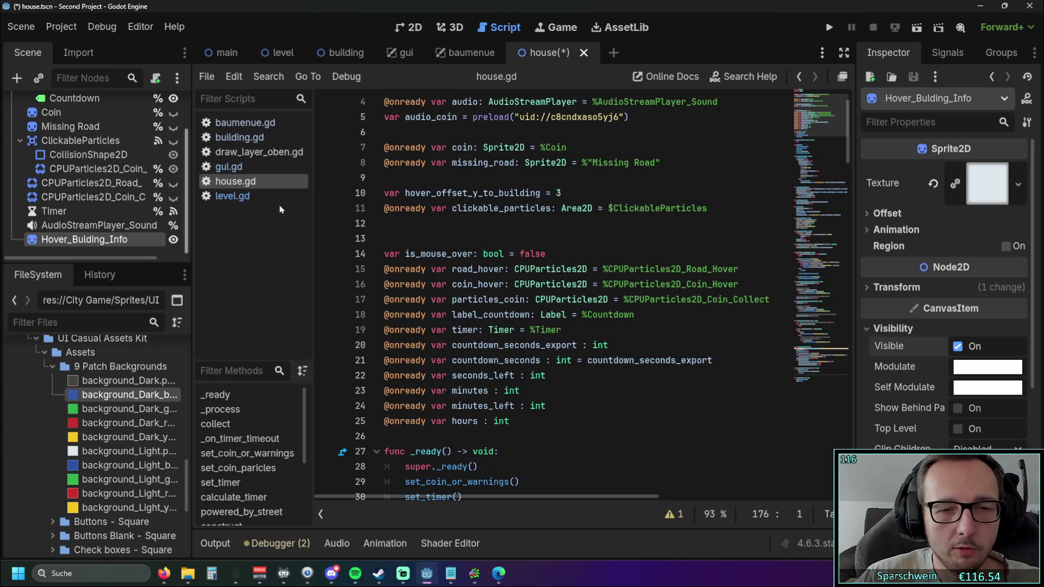
pyautogui.scroll(-1, 374, 225)
pyautogui.scroll(1, 571, 261)
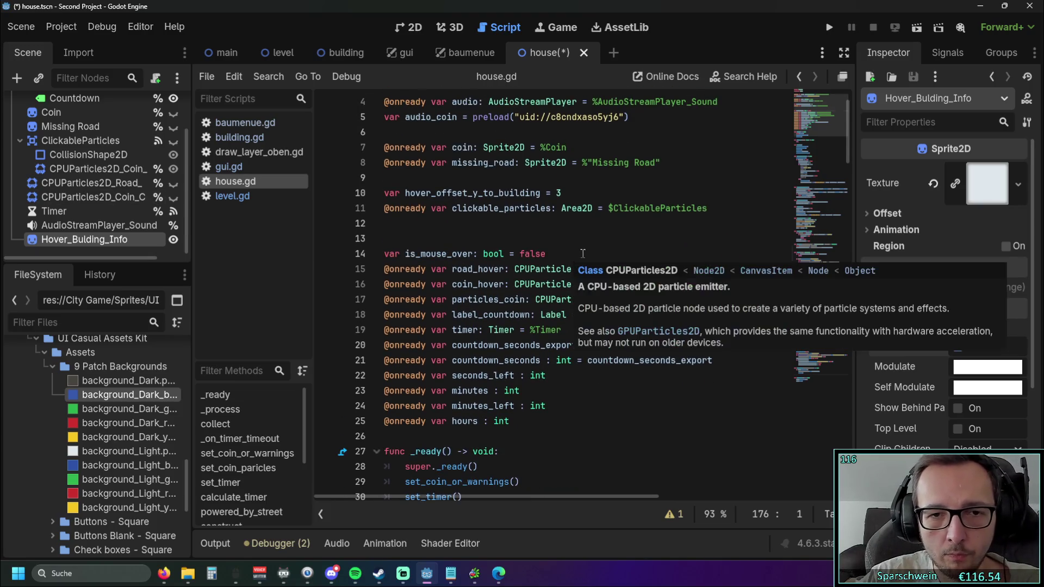
pyautogui.click(583, 254)
pyautogui.click(565, 240)
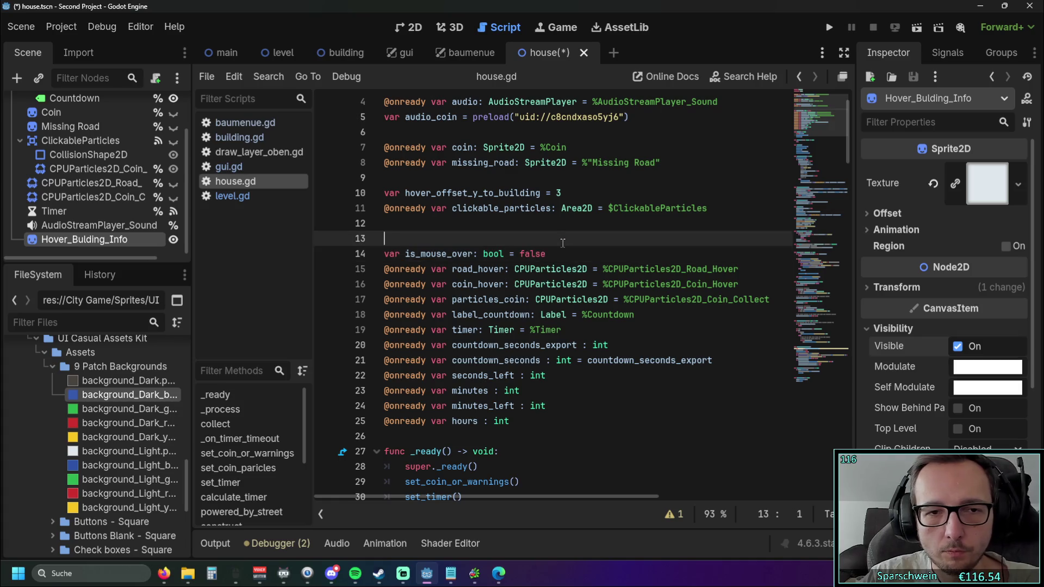
pyautogui.keyDown('ctrl'); pyautogui.click(76, 239); pyautogui.keyUp('ctrl')
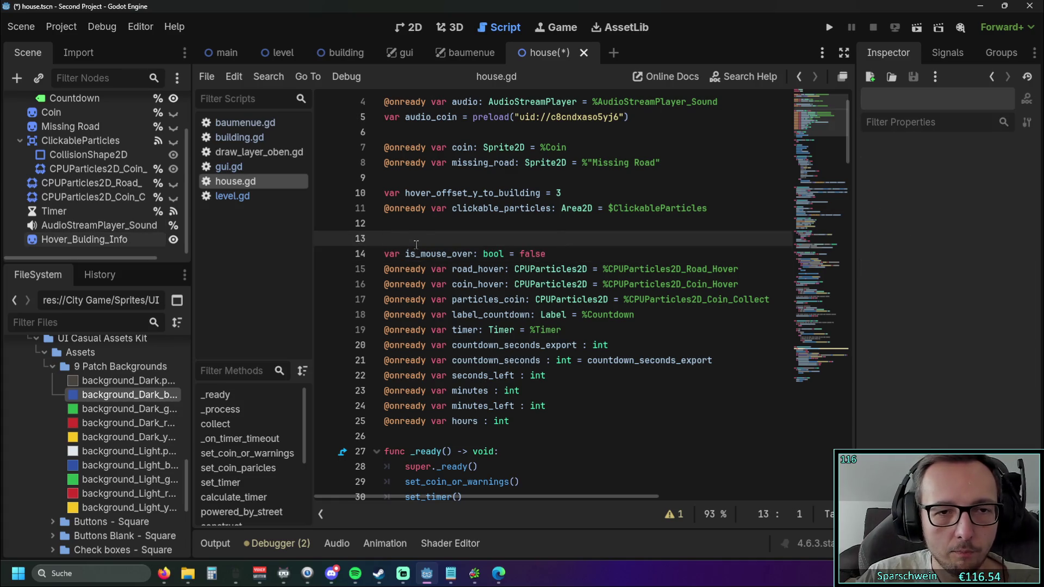
pyautogui.moveTo(57, 242); pyautogui.dragTo(403, 237)
pyautogui.press('Up')
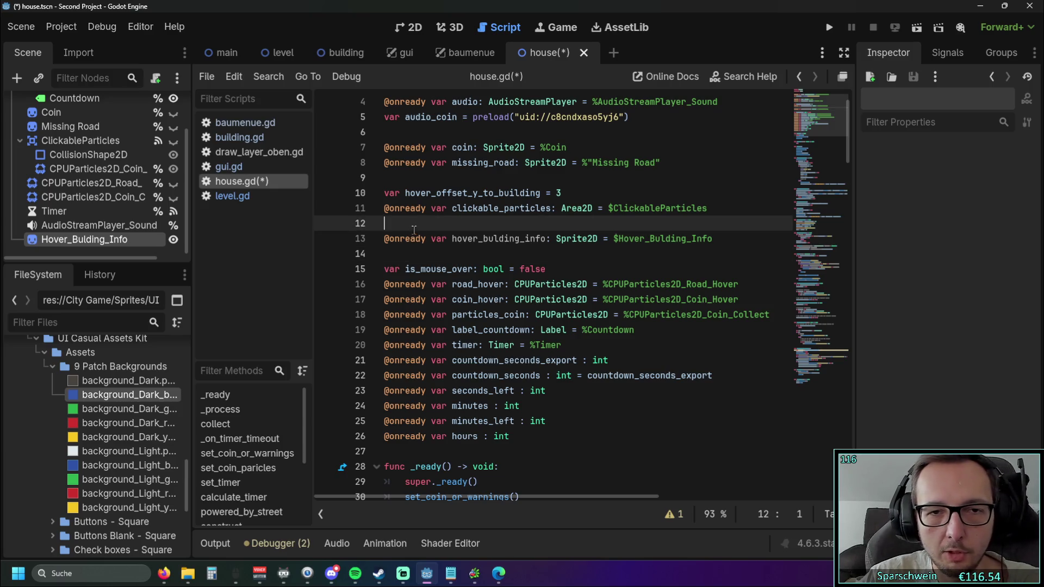
pyautogui.moveTo(413, 237)
pyautogui.press('Return')
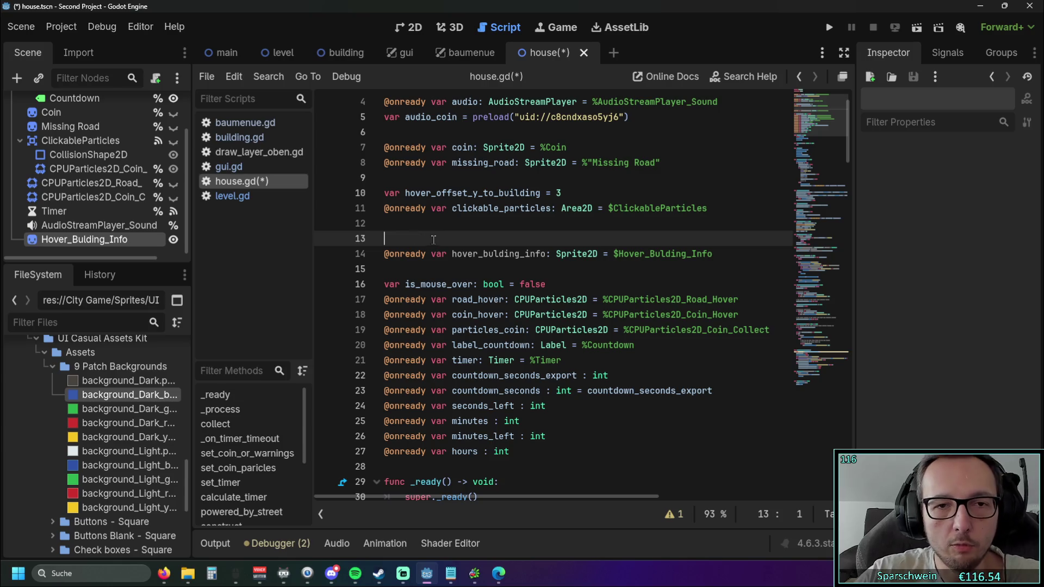
# Copy the hover_bulding_info variable name and place the caret after set_timer() in _ready.
pyautogui.click(604, 397)
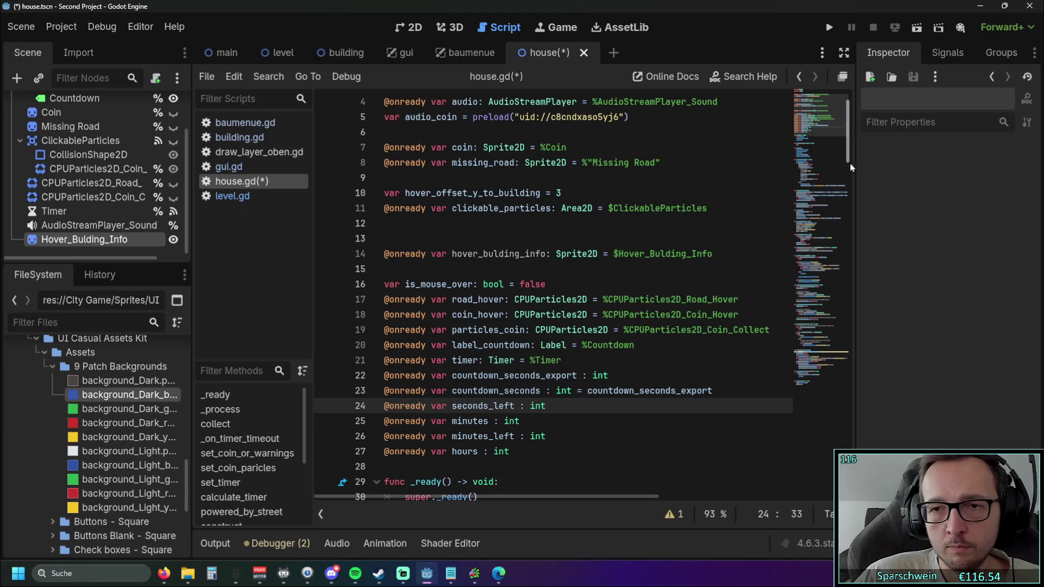
pyautogui.moveTo(847, 146)
pyautogui.mouseDown()
pyautogui.moveTo(850, 135)
pyautogui.moveTo(847, 197)
pyautogui.moveTo(844, 175)
pyautogui.mouseUp()
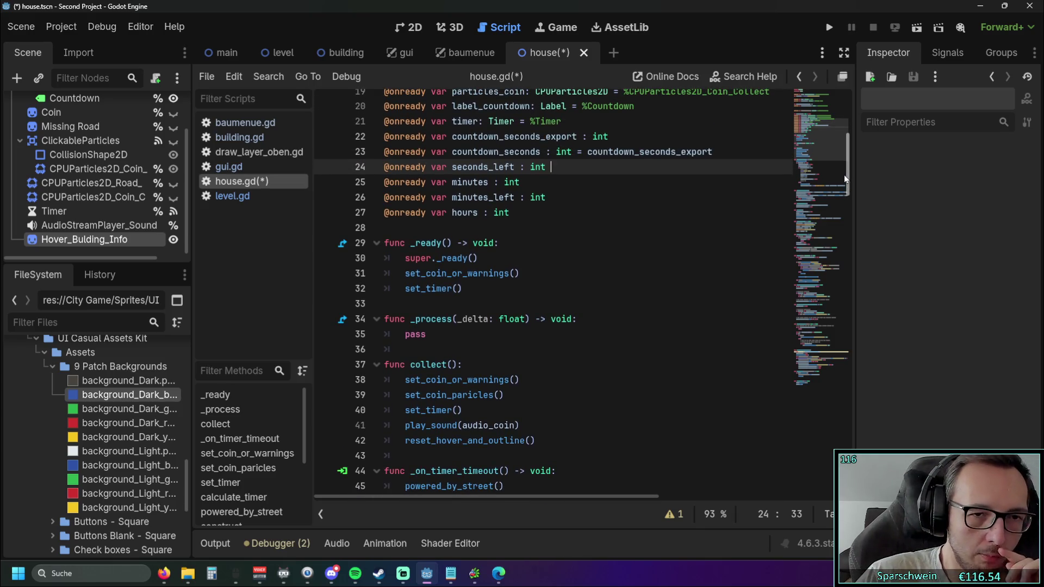
pyautogui.click(500, 289)
pyautogui.scroll(1, 500, 293)
pyautogui.scroll(1, 501, 296)
pyautogui.scroll(3, 521, 200)
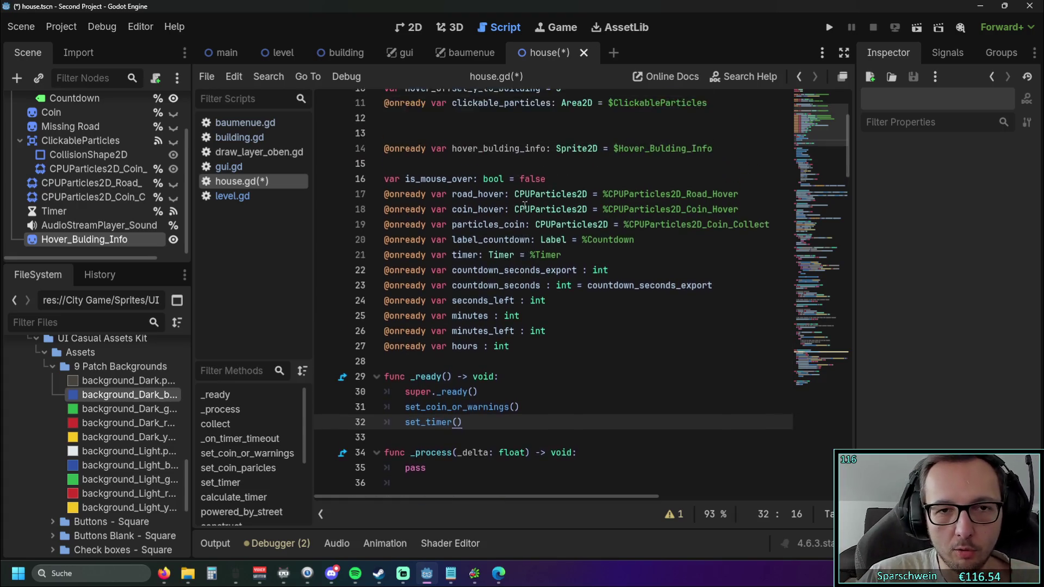
pyautogui.moveTo(452, 197)
pyautogui.mouseDown()
pyautogui.moveTo(560, 198)
pyautogui.moveTo(548, 196)
pyautogui.mouseUp()
pyautogui.hotkey('ctrl', 'c')
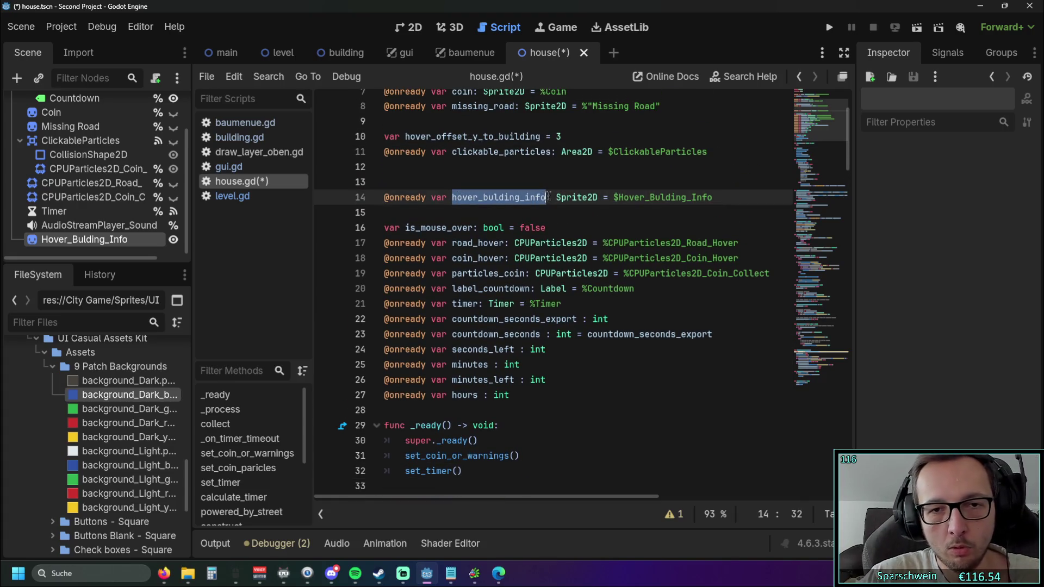
pyautogui.scroll(-2, 544, 218)
pyautogui.click(473, 378)
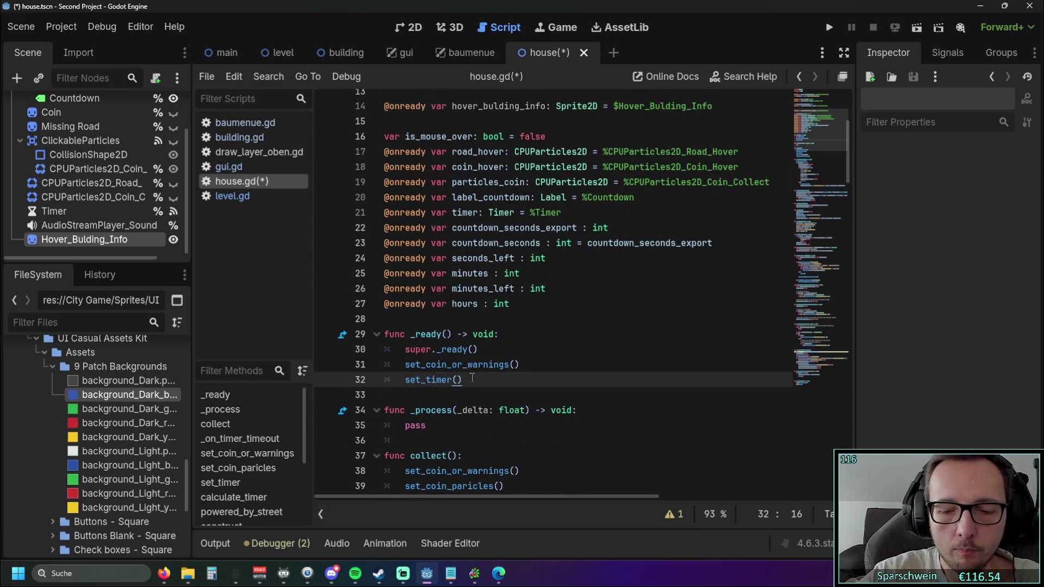
# Add the line hover_bulding_info.visible = false after set_timer() in _ready.
pyautogui.press('Return')
pyautogui.hotkey('ctrl', 'v')
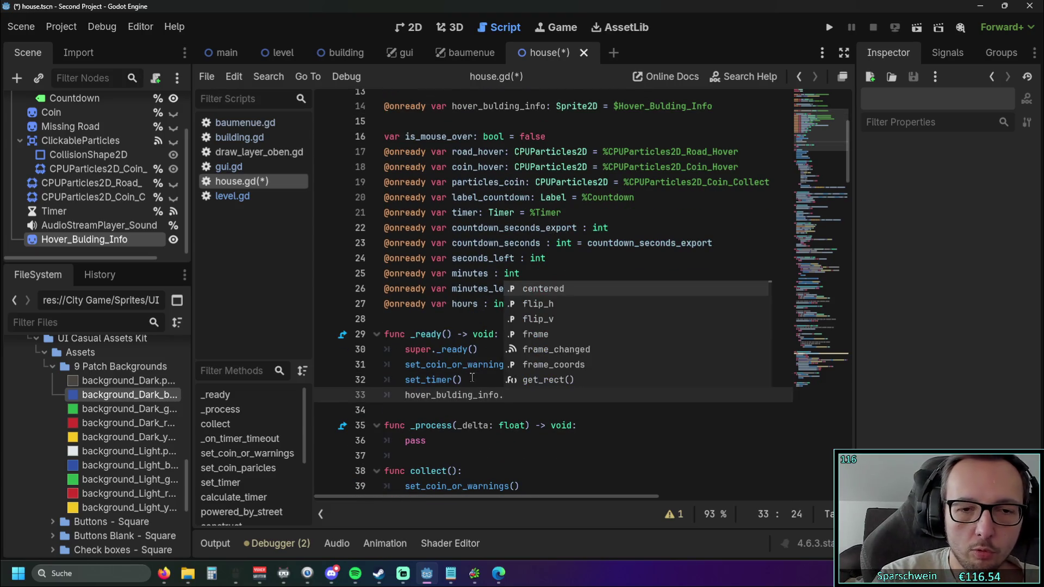
pyautogui.write('vis')
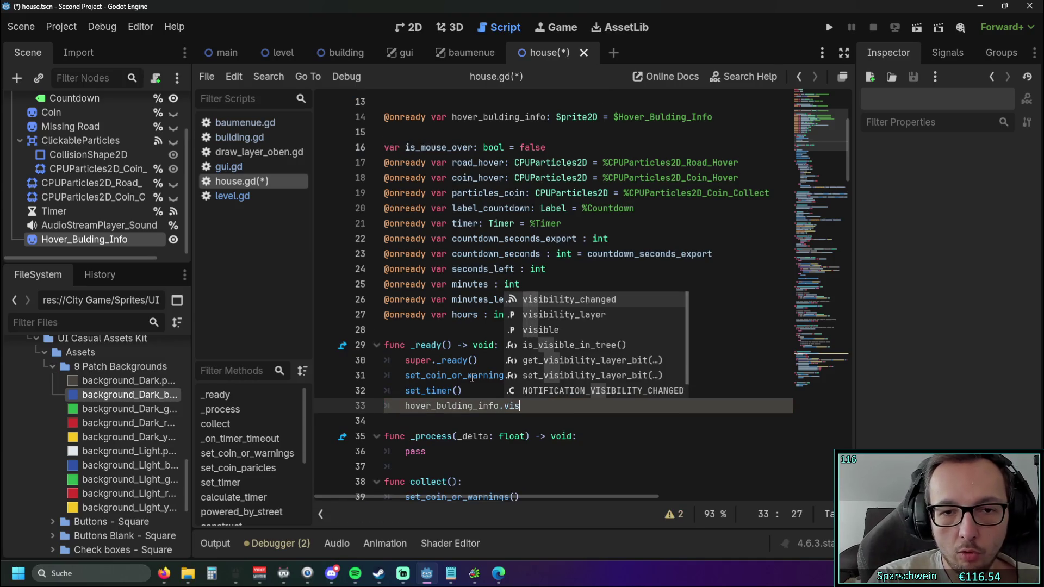
pyautogui.press('Down')
pyautogui.press('Down')
pyautogui.press('Return')
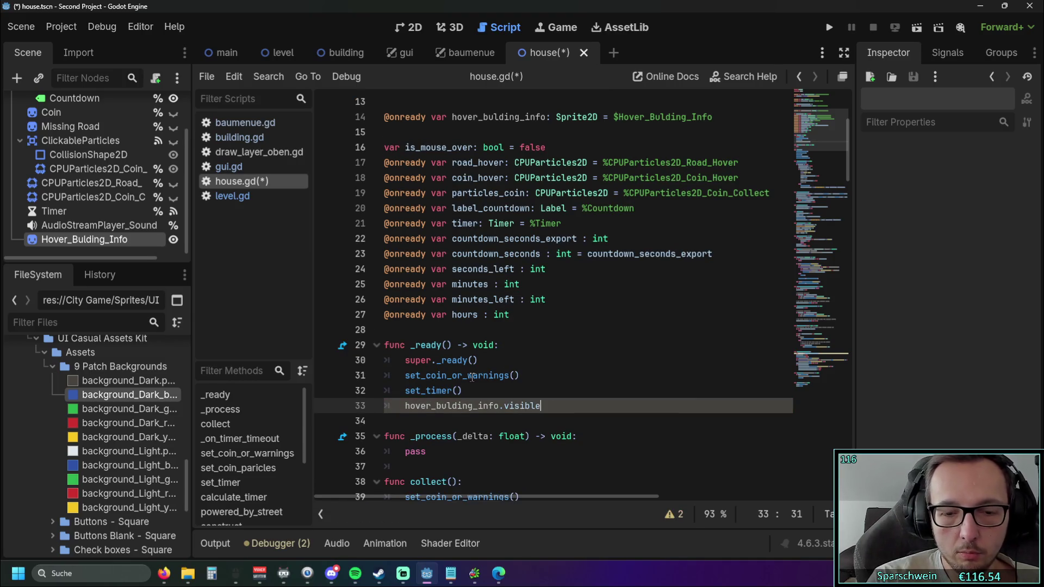
pyautogui.write(' = false')
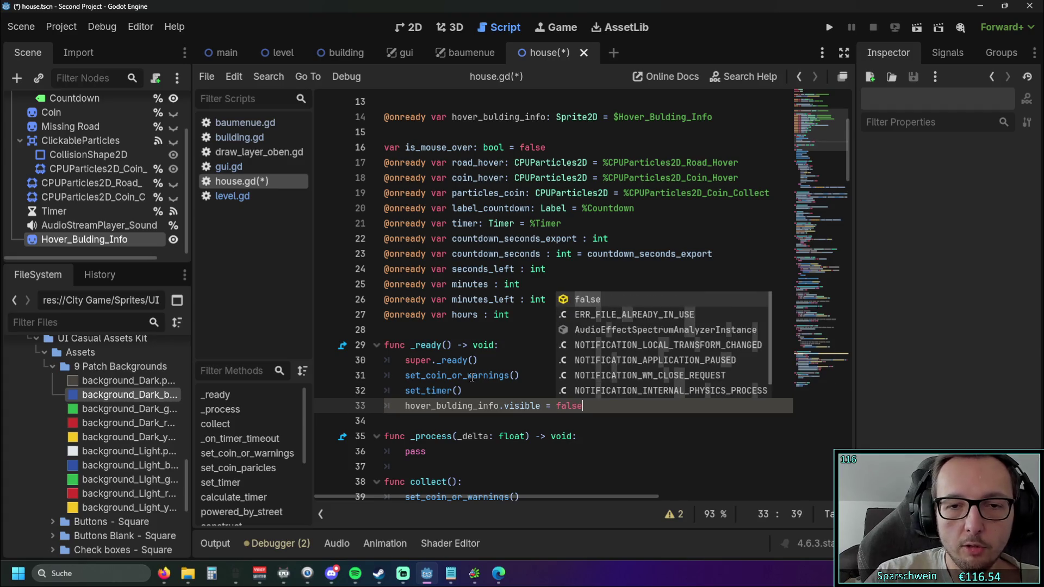
pyautogui.click(537, 319)
# Check Hover_Bulding_Info's Visible box, then run the game and place a red house to test.
pyautogui.click(118, 239)
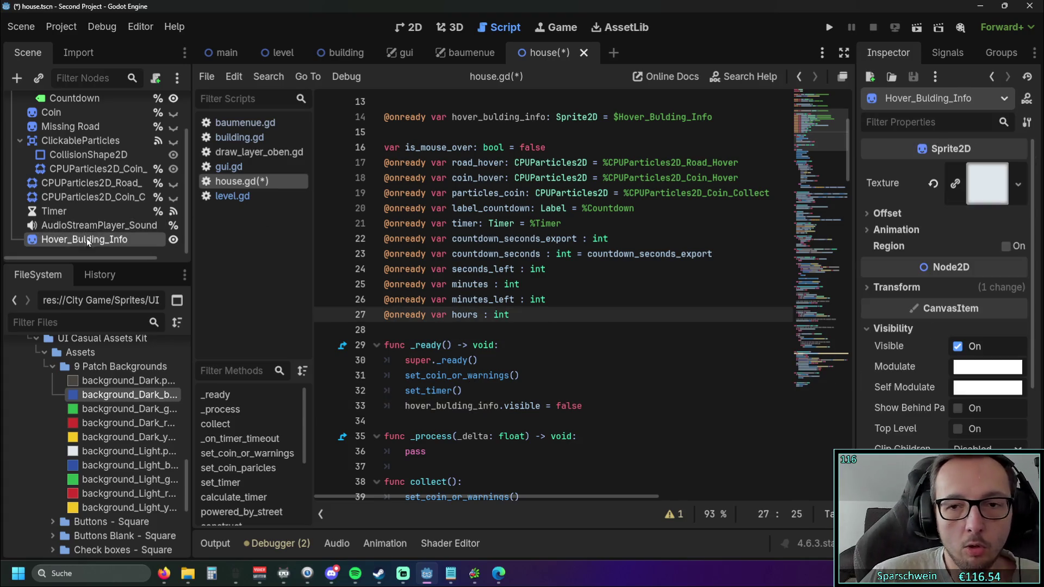
pyautogui.click(958, 339)
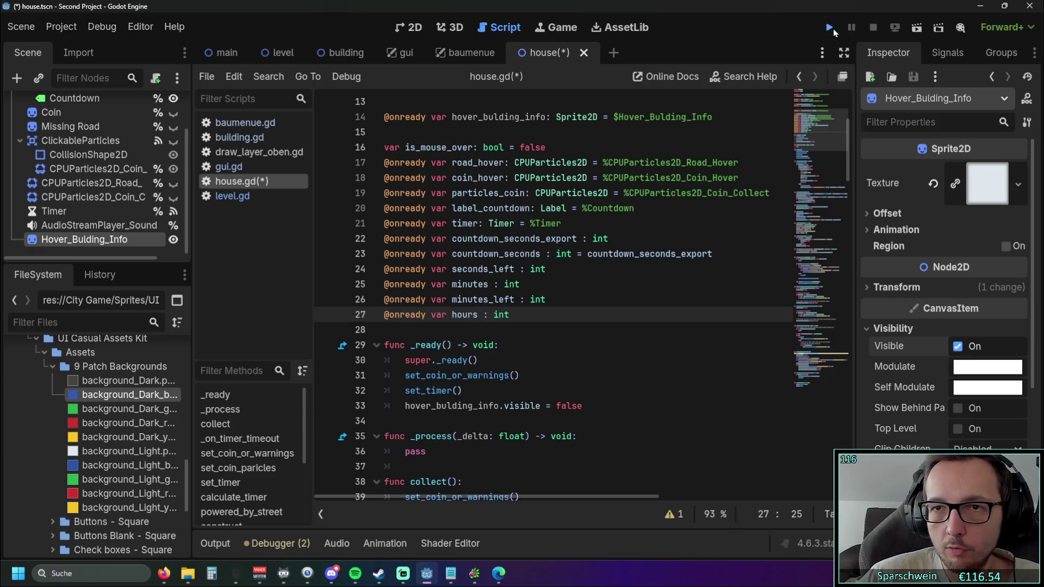
pyautogui.click(832, 29)
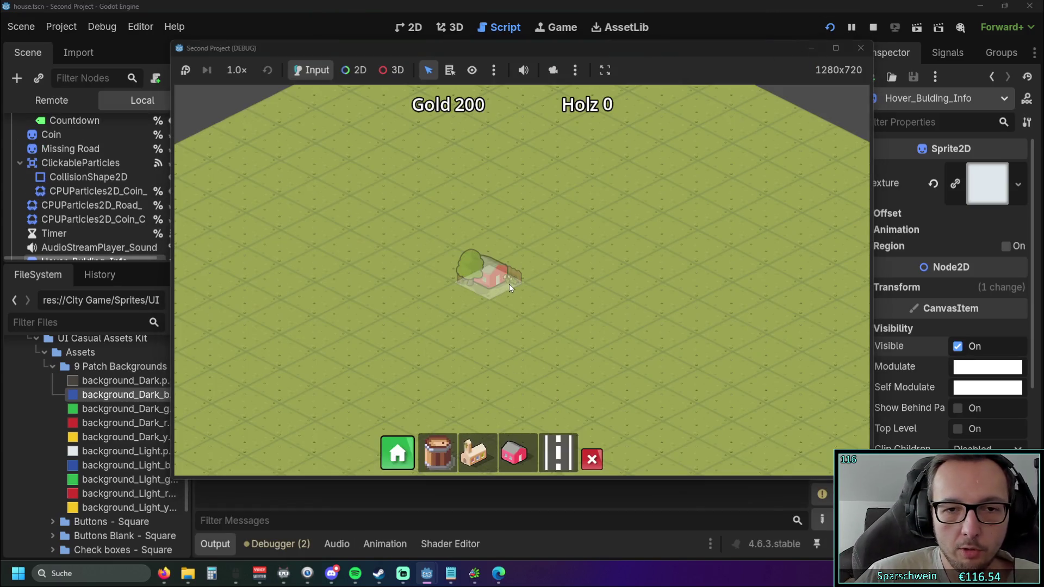
pyautogui.click(509, 284)
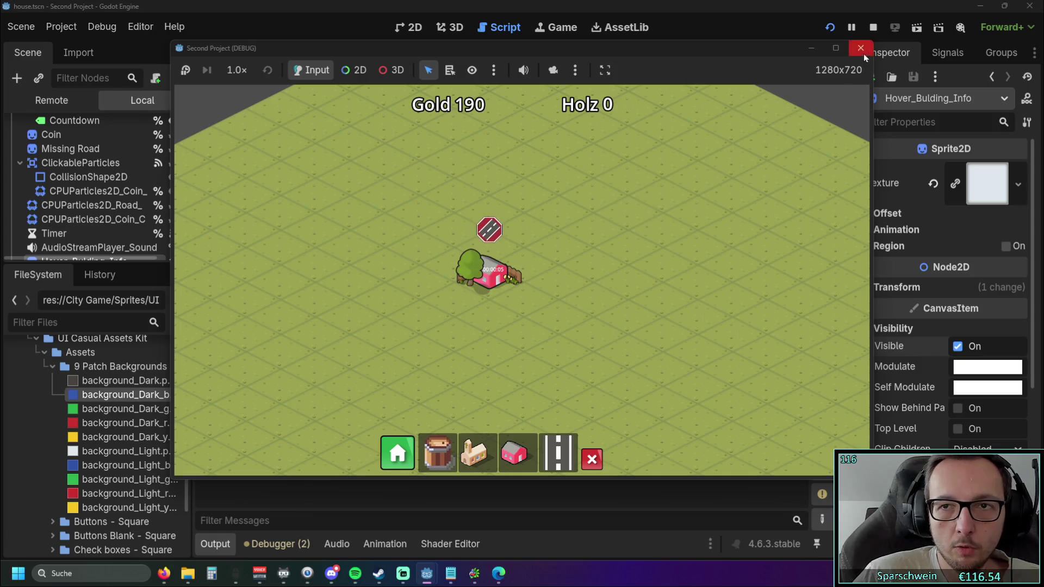
pyautogui.click(863, 54)
pyautogui.scroll(-4, 593, 242)
pyautogui.scroll(1, 592, 241)
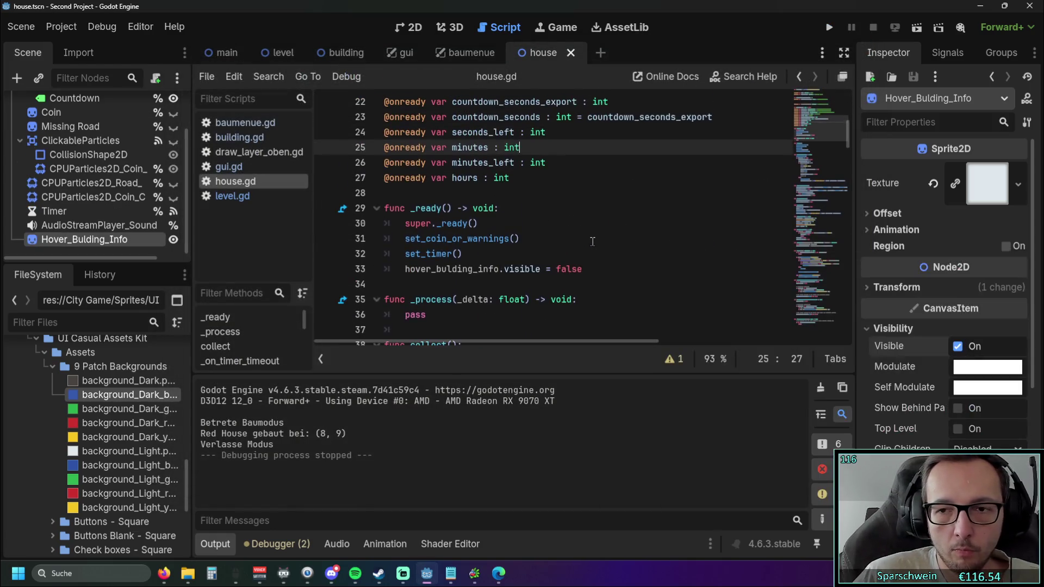
# Collapse the output log and scroll through house.gd to the construct and _input functions.
pyautogui.click(590, 283)
pyautogui.scroll(-1, 551, 246)
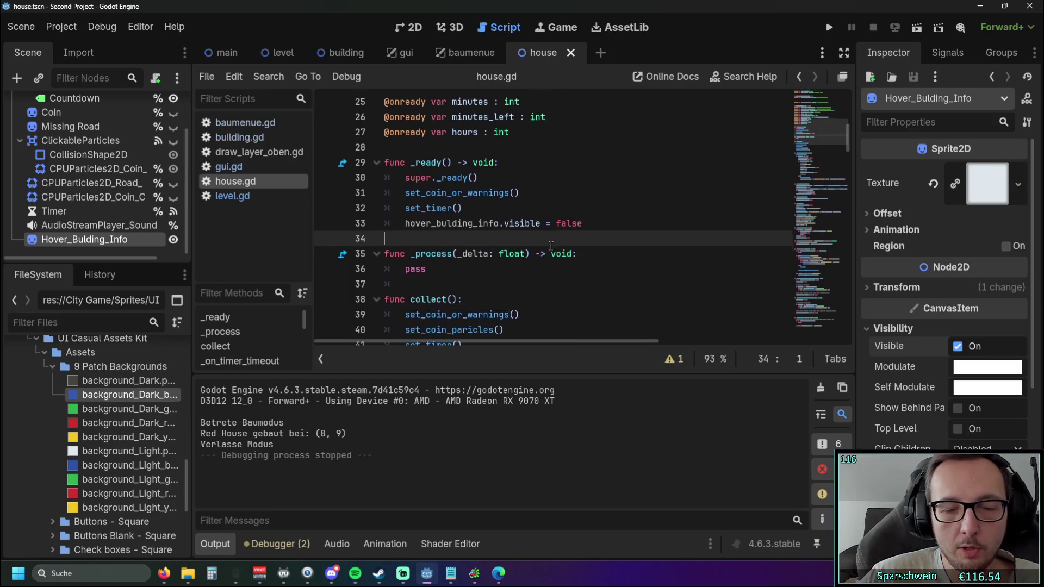
pyautogui.click(223, 545)
pyautogui.scroll(-1, 570, 294)
pyautogui.scroll(-12, 570, 294)
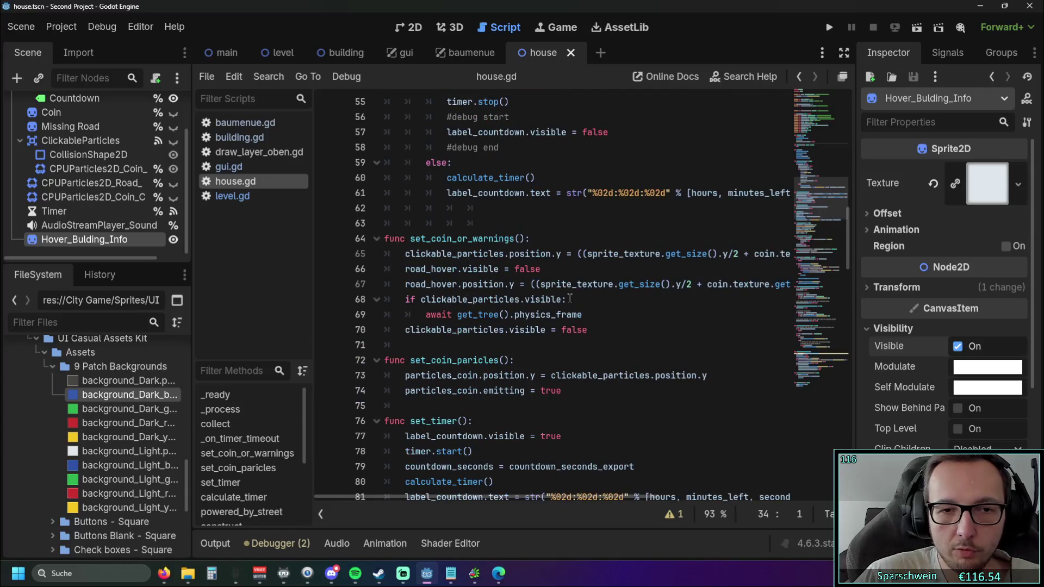
pyautogui.scroll(-9, 570, 294)
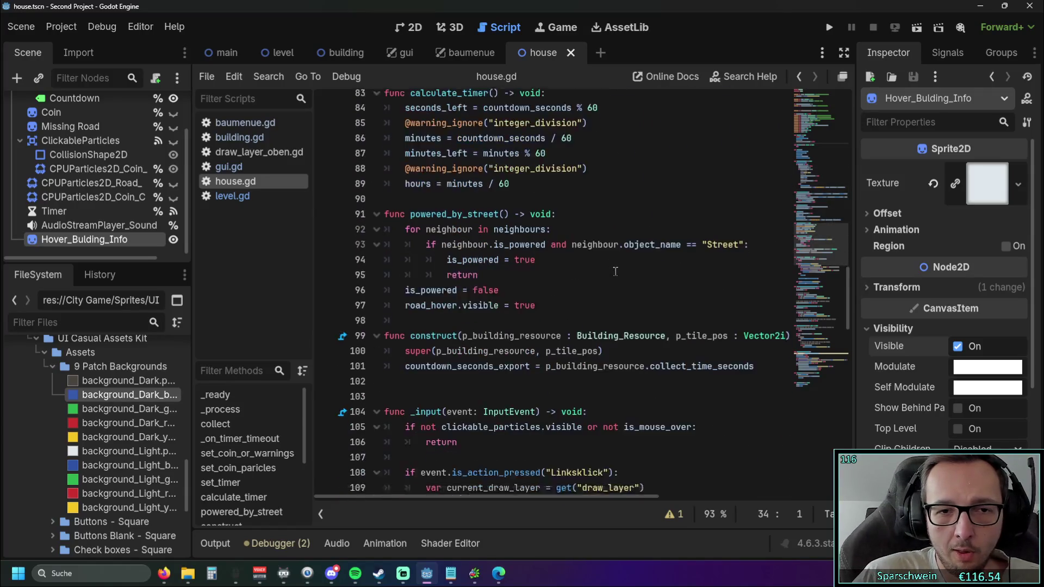
pyautogui.scroll(-2, 625, 278)
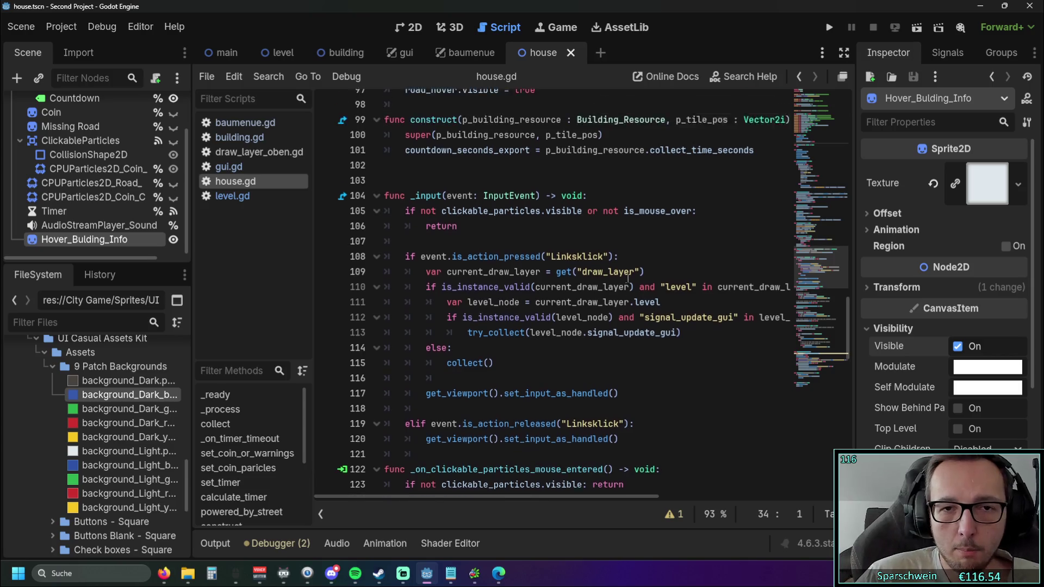
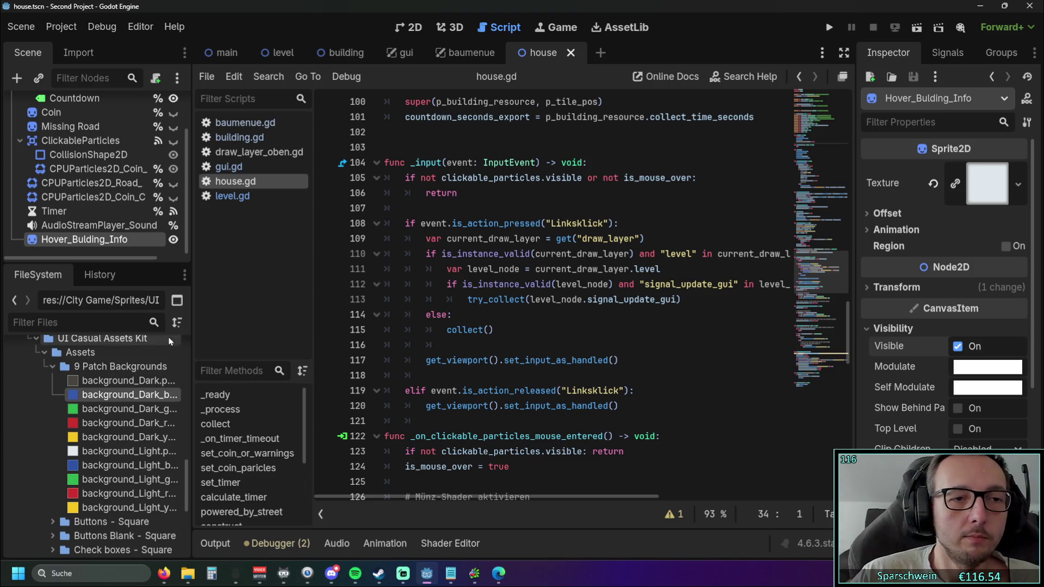
# Widen the left dock so the scene and file panels take more space.
pyautogui.moveTo(190, 330); pyautogui.dragTo(243, 331)
pyautogui.scroll(1, 112, 193)
pyautogui.scroll(-1, 110, 197)
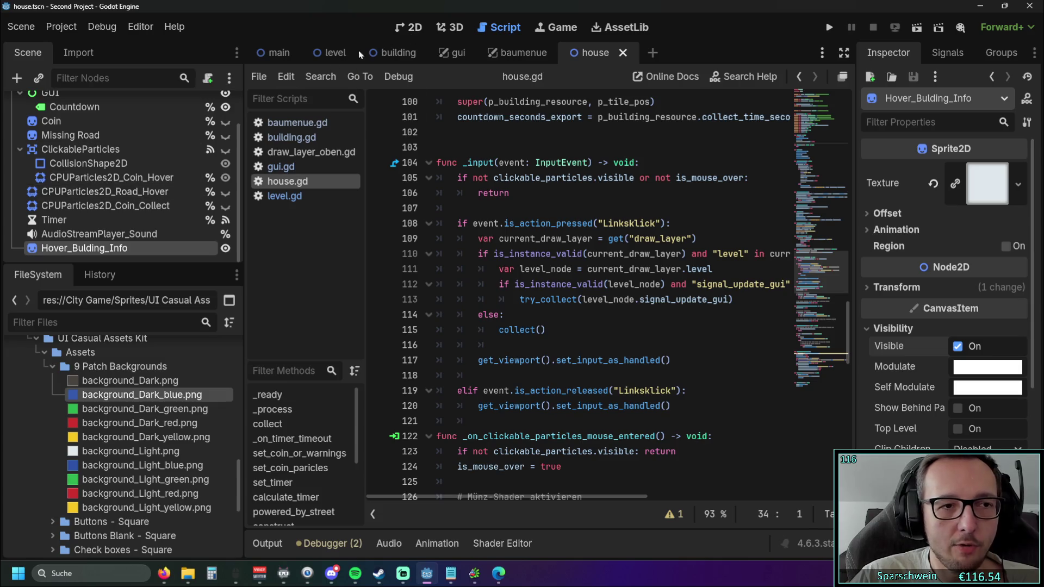
# Open draw_layer_oben.gd and scroll to its get_house_under_mouse function.
pyautogui.click(310, 151)
pyautogui.scroll(-20, 821, 217)
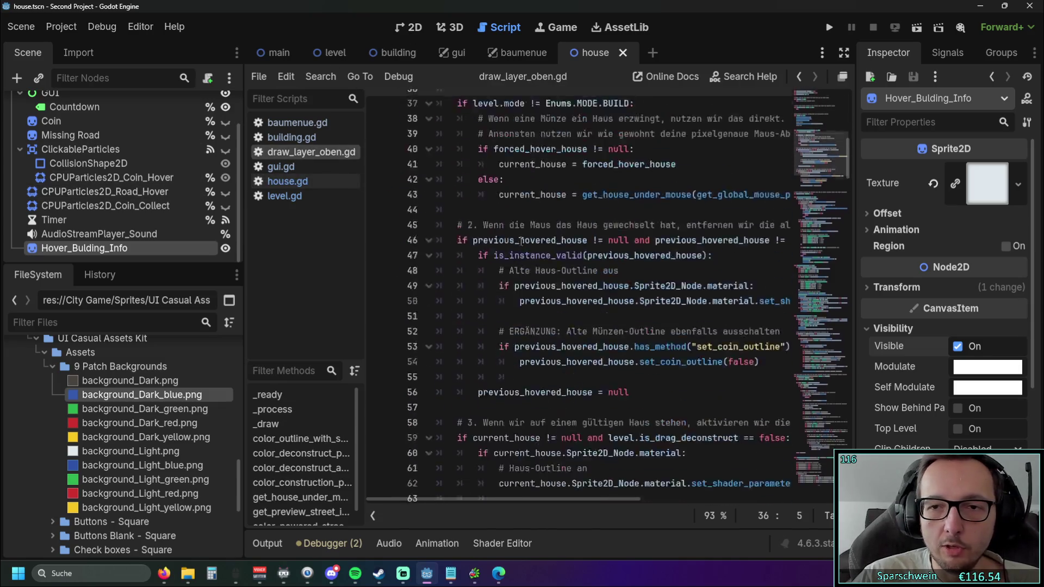
pyautogui.scroll(-20, 850, 215)
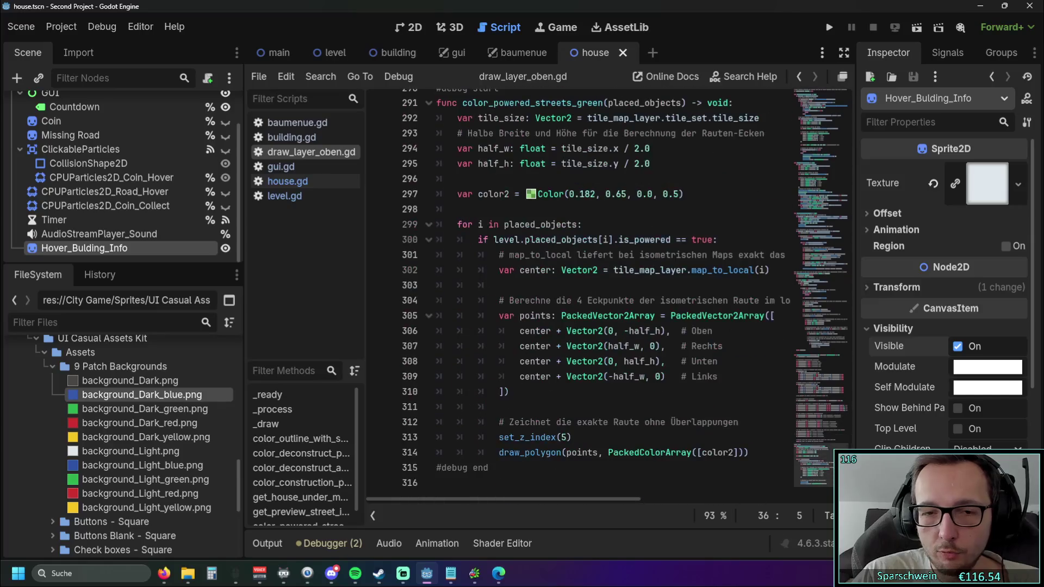
pyautogui.scroll(20, 713, 363)
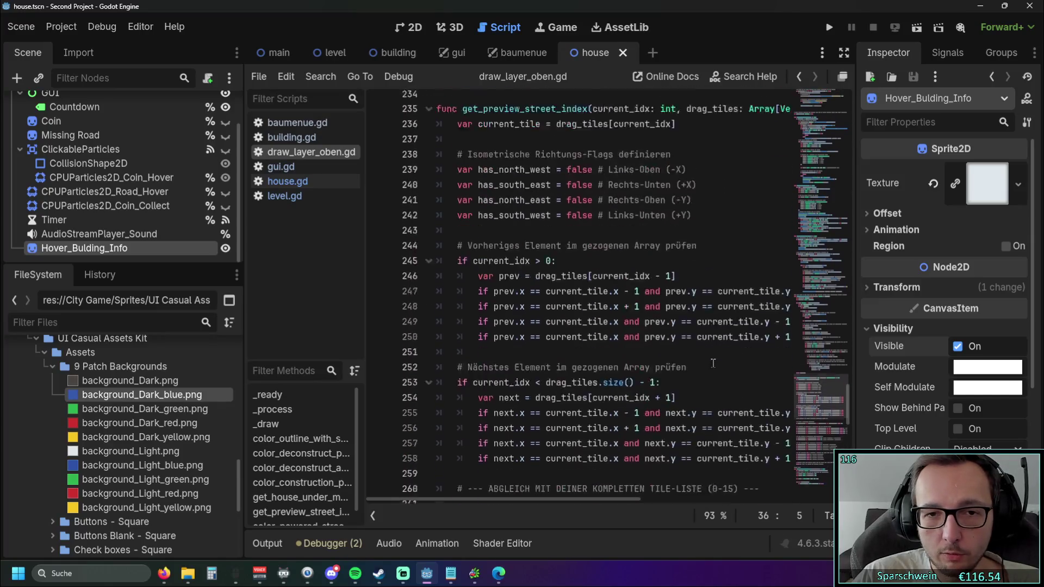
pyautogui.scroll(17, 713, 363)
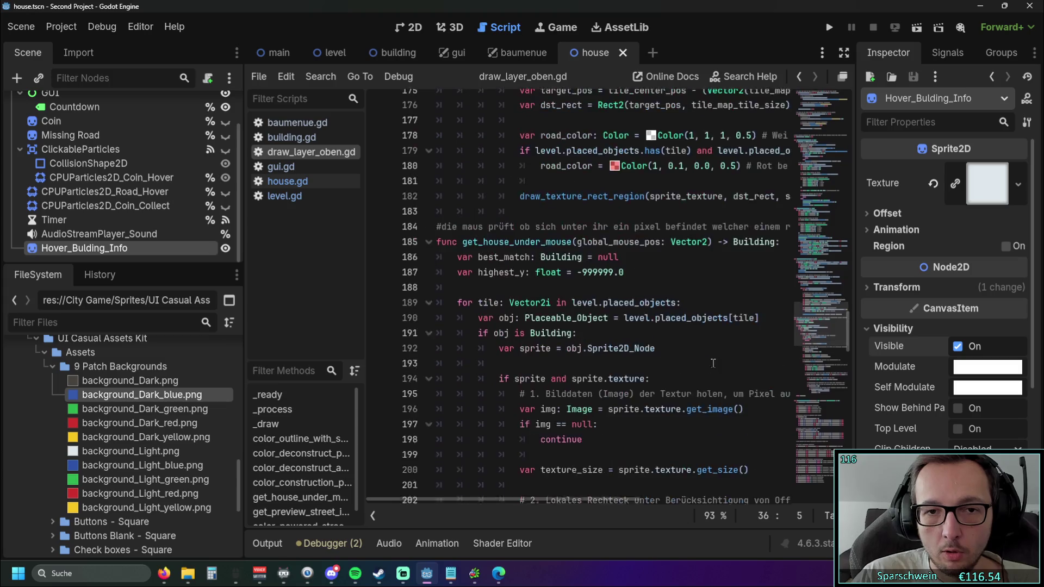
pyautogui.scroll(-1, 543, 292)
# Scroll sideways through get_house_under_mouse to read its texture alpha > 0.1 check.
pyautogui.moveTo(536, 290)
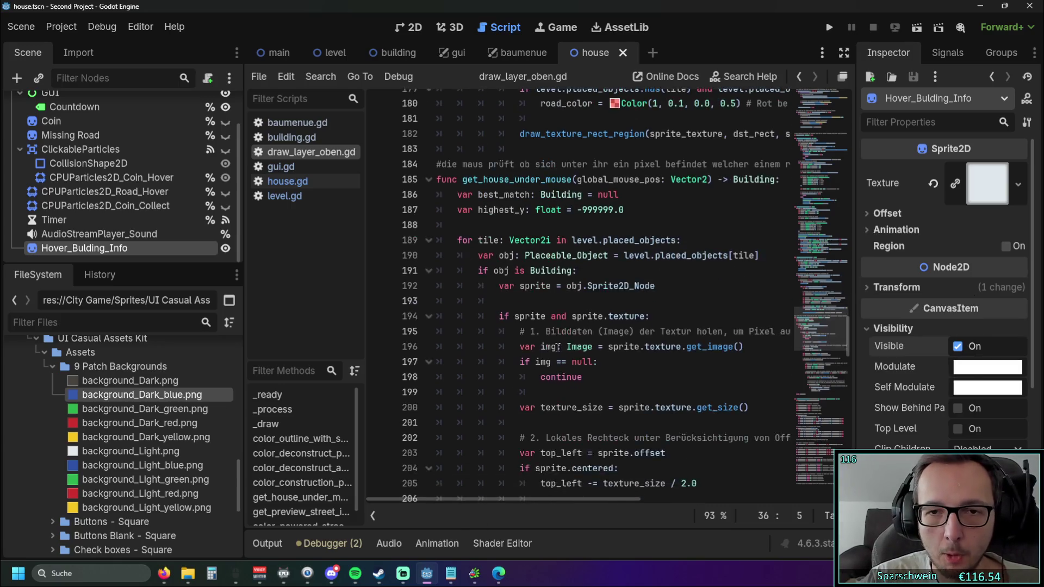
pyautogui.moveTo(495, 500)
pyautogui.mouseDown()
pyautogui.moveTo(580, 501)
pyautogui.moveTo(480, 502)
pyautogui.mouseUp()
pyautogui.scroll(-4, 577, 432)
pyautogui.scroll(-8, 577, 432)
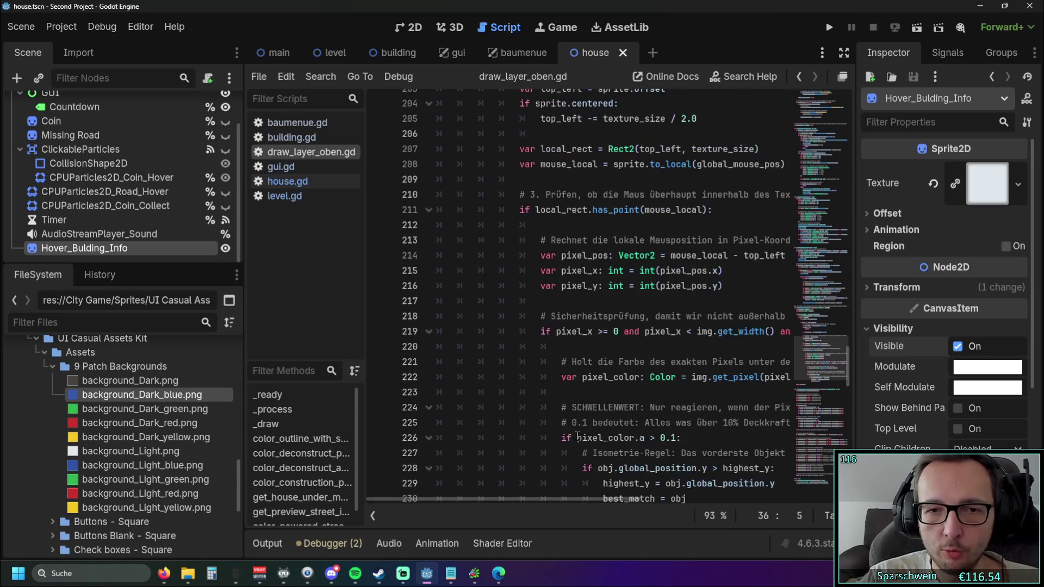
pyautogui.scroll(1, 579, 435)
pyautogui.moveTo(516, 499)
pyautogui.mouseDown()
pyautogui.moveTo(608, 499)
pyautogui.moveTo(483, 499)
pyautogui.mouseUp()
pyautogui.scroll(10, 648, 202)
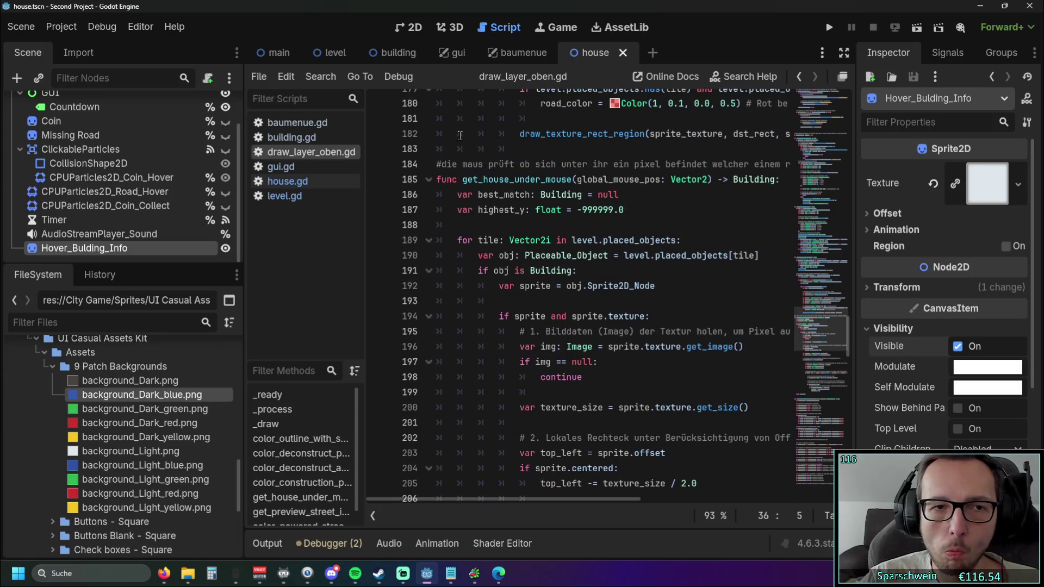
# Test-run the project, close the game window, and return to house.gd.
pyautogui.click(828, 27)
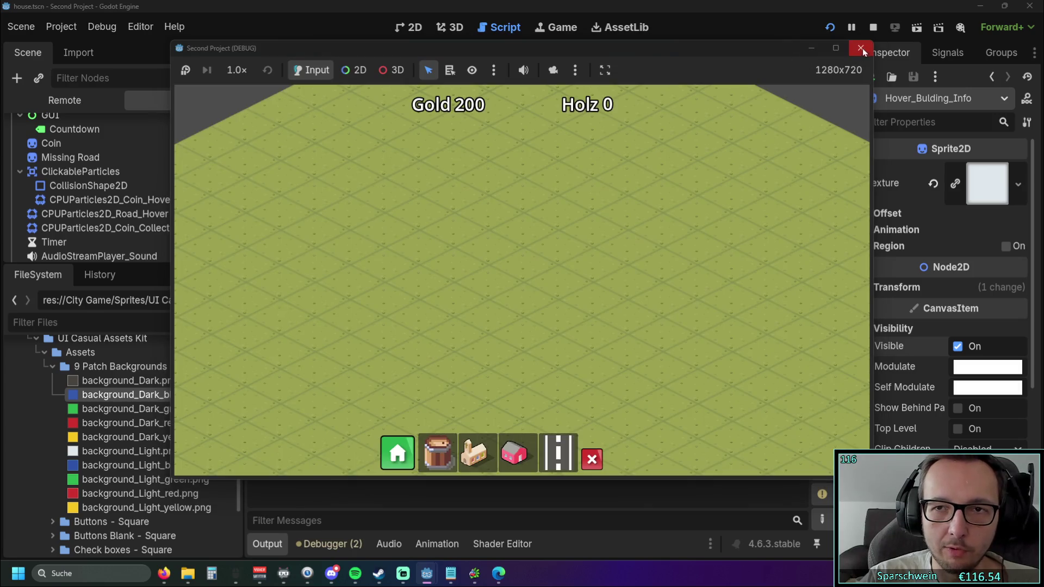
pyautogui.click(860, 49)
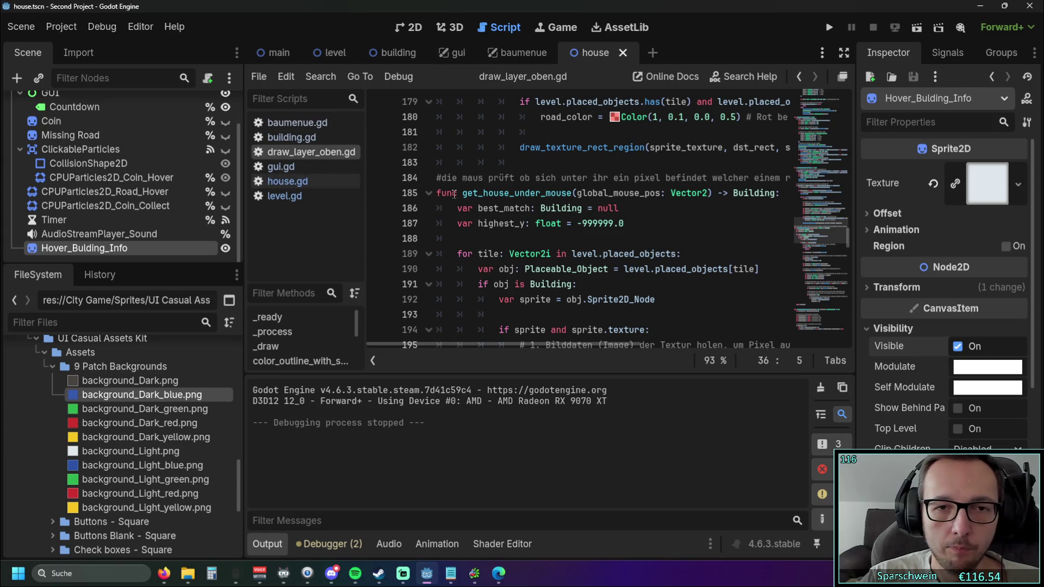
pyautogui.click(288, 183)
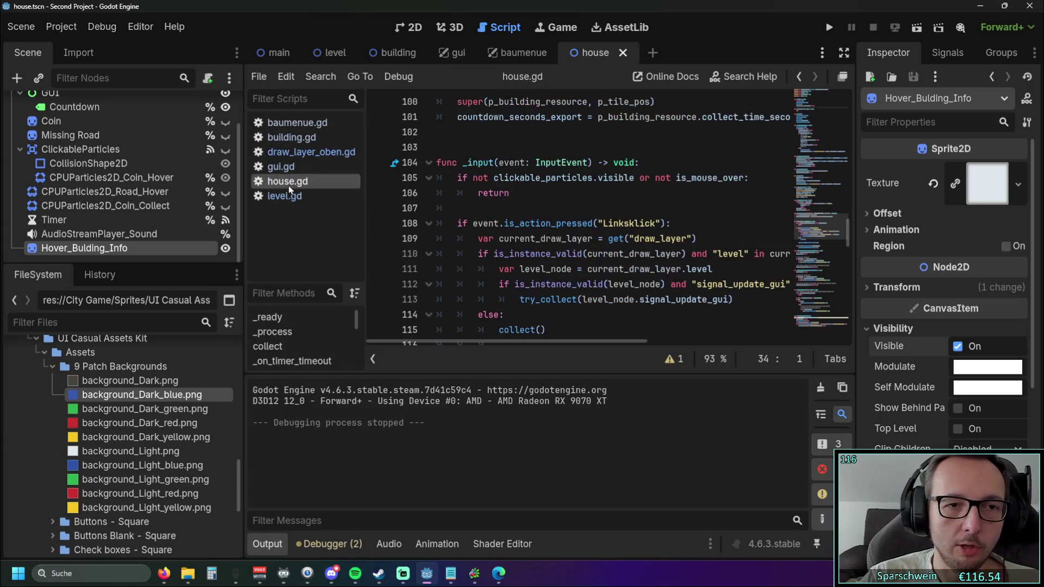
# Collapse the Output panel to give house.gd's code more room.
pyautogui.scroll(-20, 552, 280)
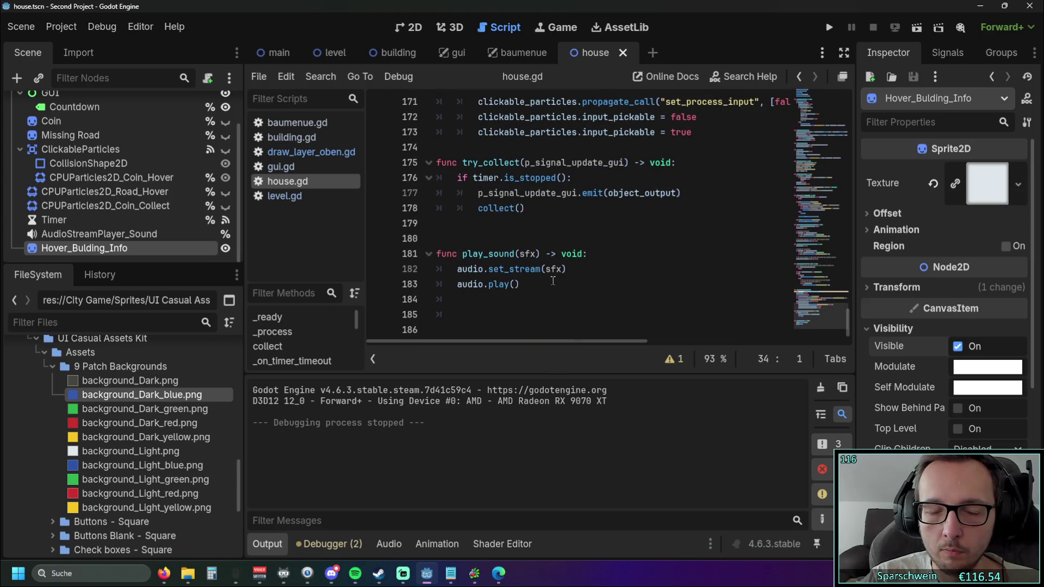
pyautogui.scroll(-2, 136, 375)
pyautogui.scroll(6, 474, 274)
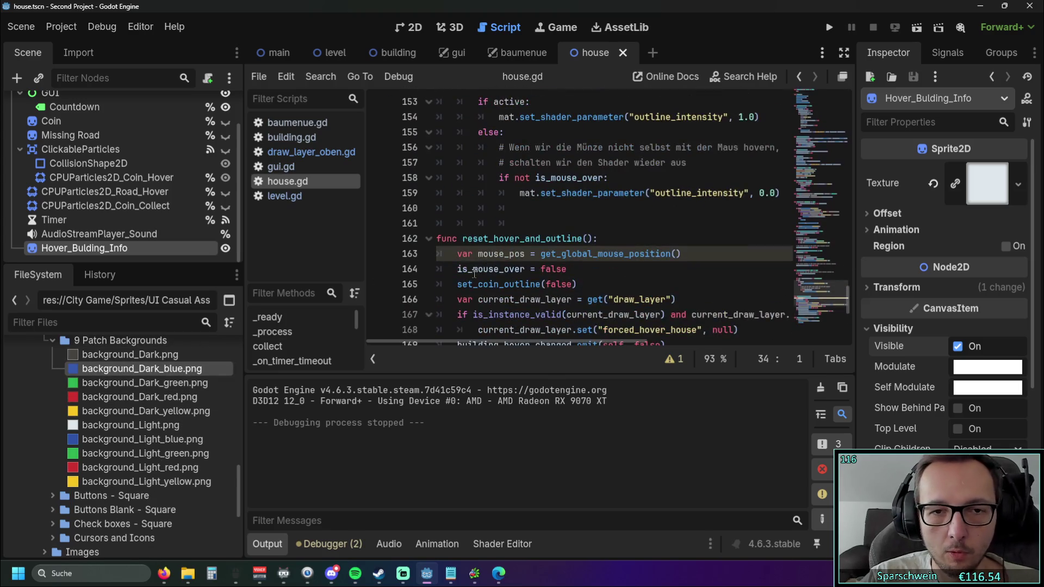
pyautogui.click(581, 222)
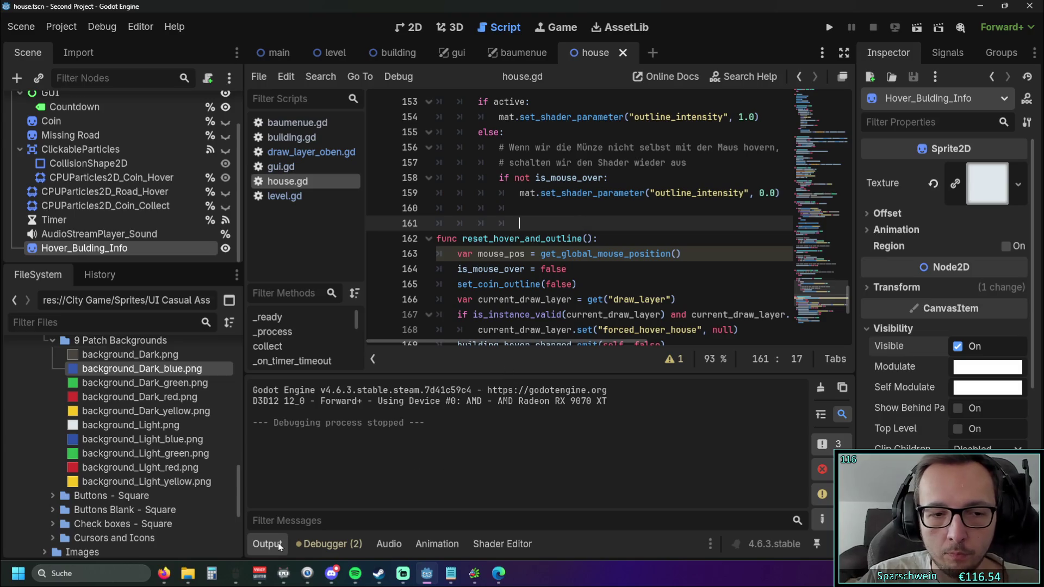
pyautogui.click(279, 546)
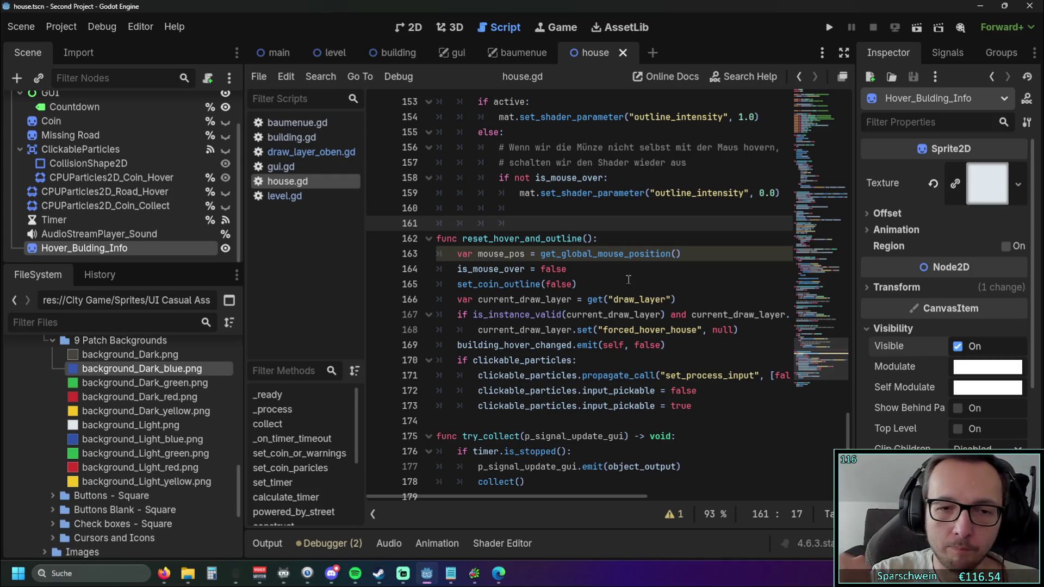
# Scroll up through house.gd past the coin shader code to the _input handler.
pyautogui.scroll(5, 530, 383)
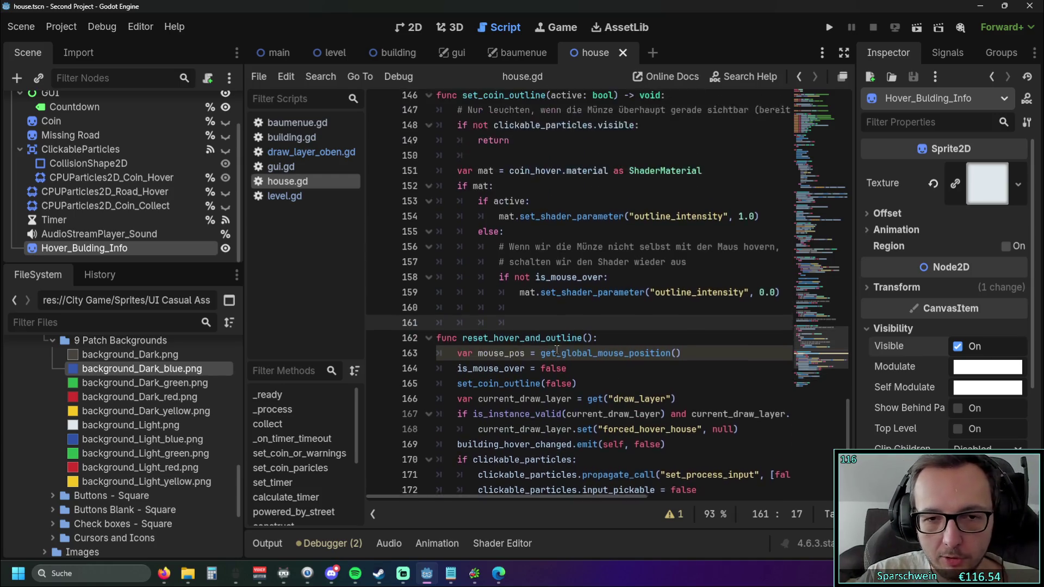
pyautogui.scroll(4, 558, 324)
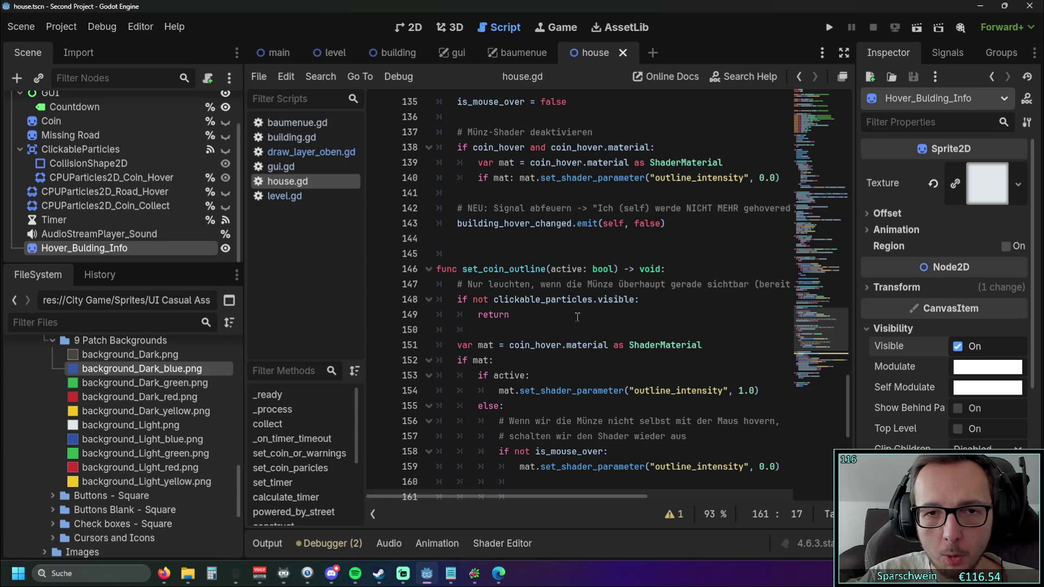
pyautogui.scroll(1, 577, 315)
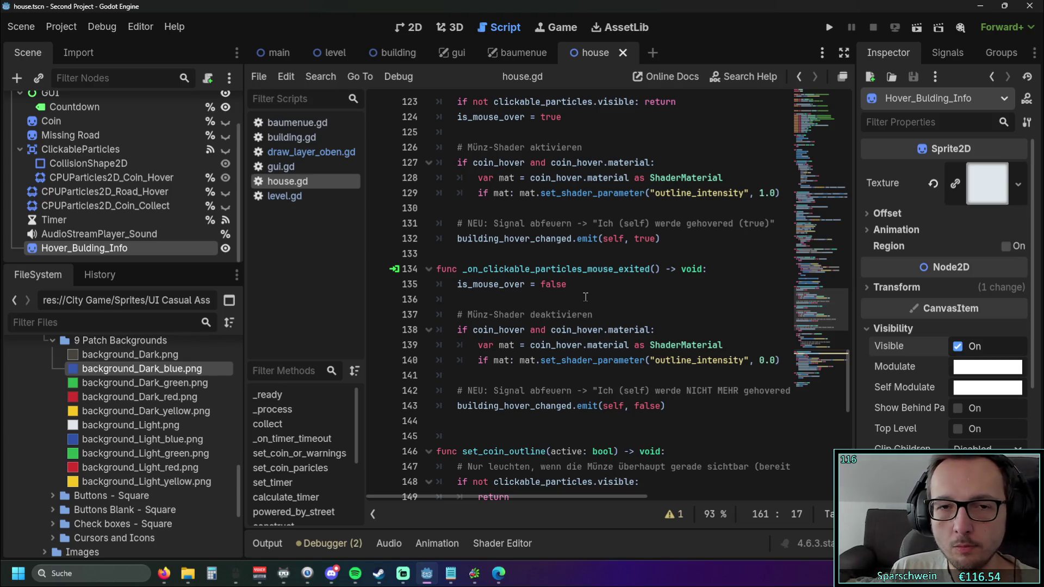
pyautogui.scroll(2, 585, 296)
pyautogui.click(621, 269)
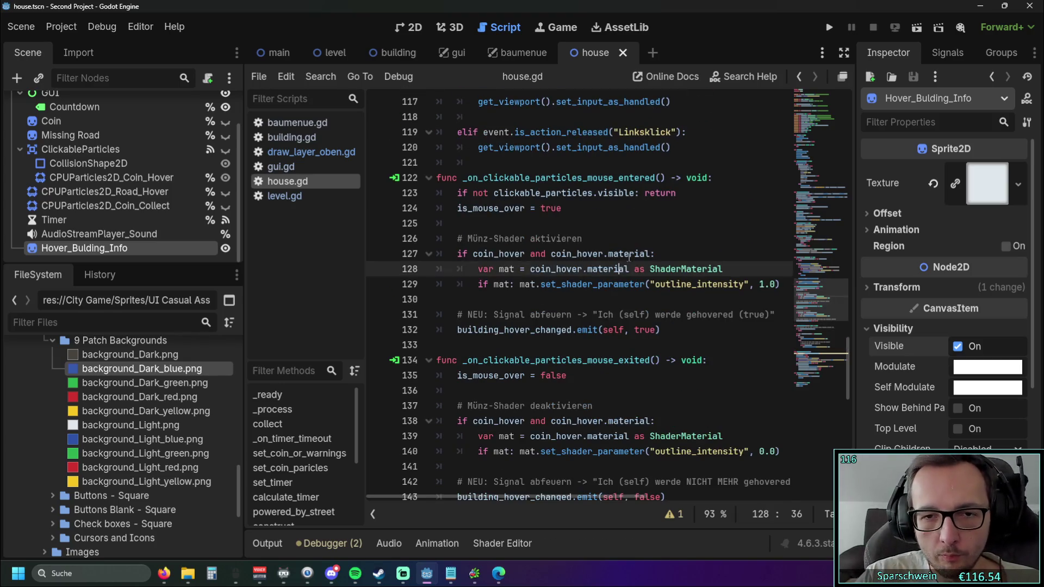
pyautogui.click(641, 236)
pyautogui.scroll(1, 654, 238)
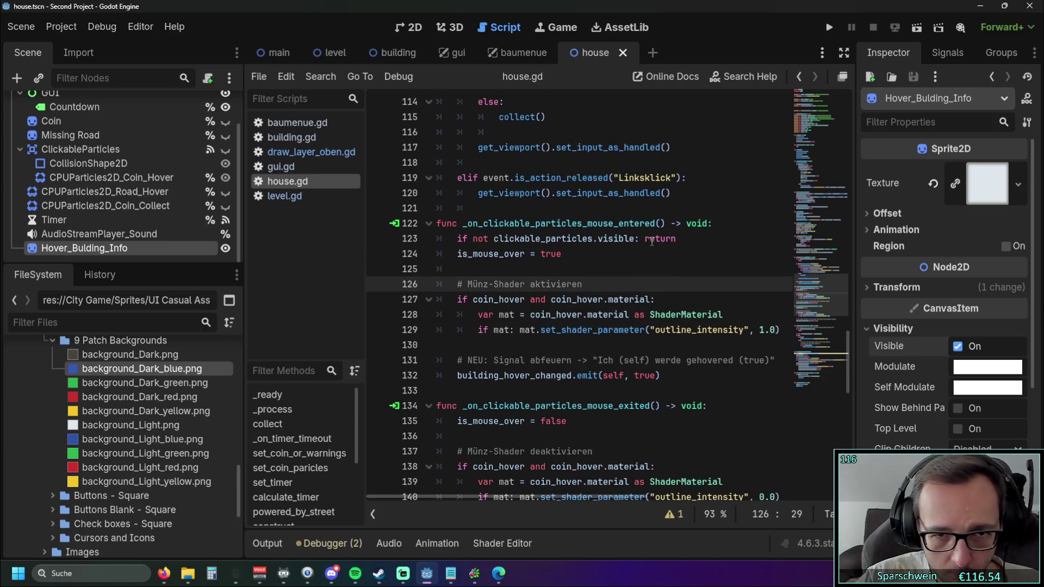
pyautogui.scroll(1, 656, 254)
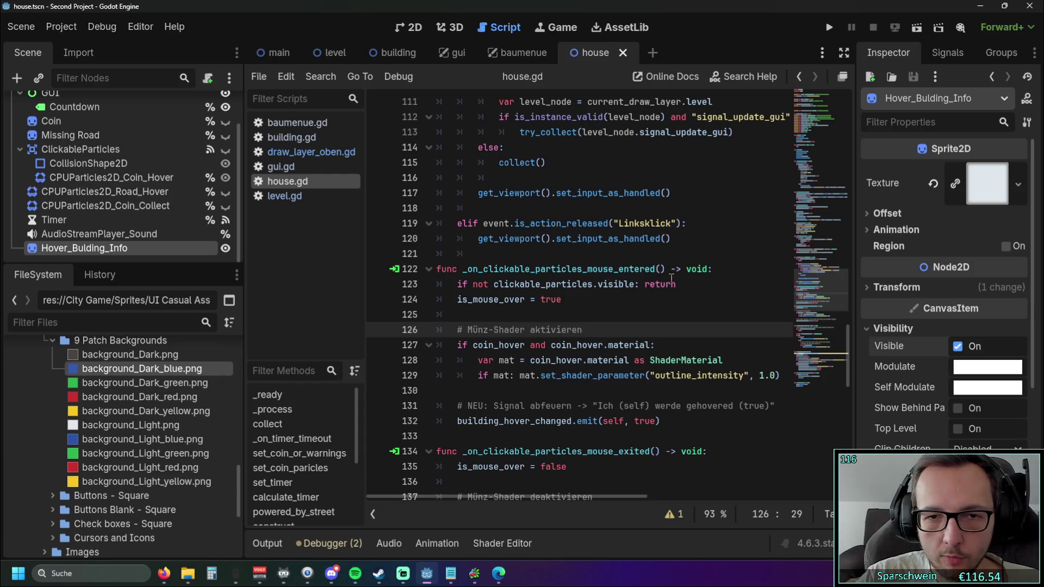
pyautogui.scroll(4, 680, 284)
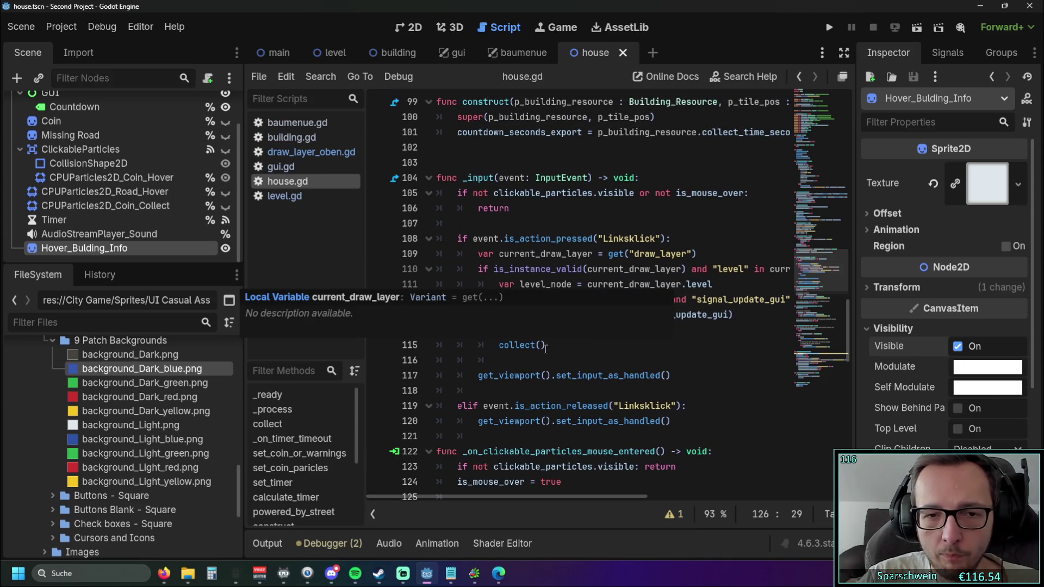
pyautogui.click(735, 396)
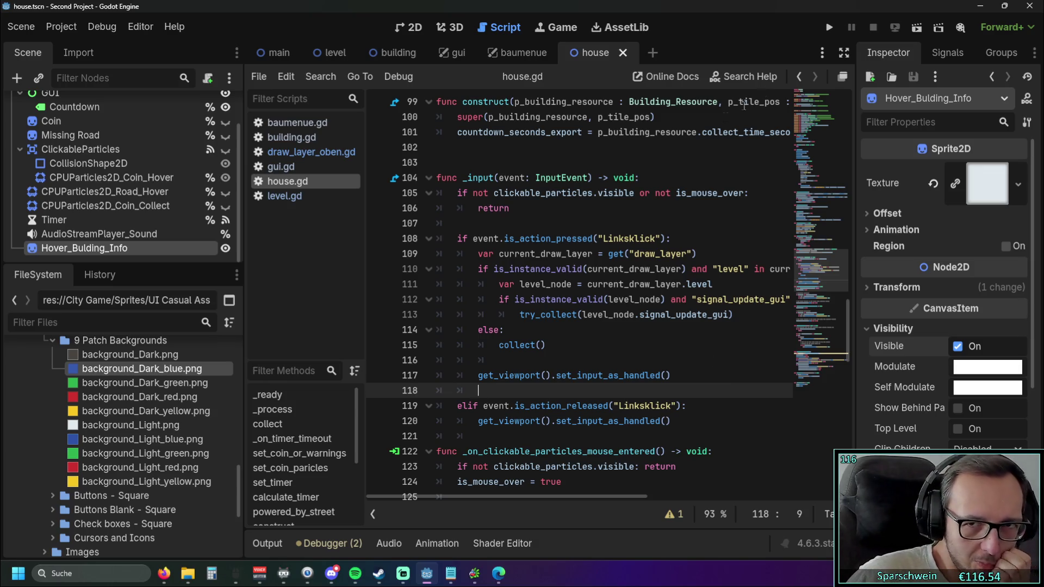
# Open level.gd and search it for 'house'.
pyautogui.click(284, 196)
pyautogui.scroll(20, 609, 270)
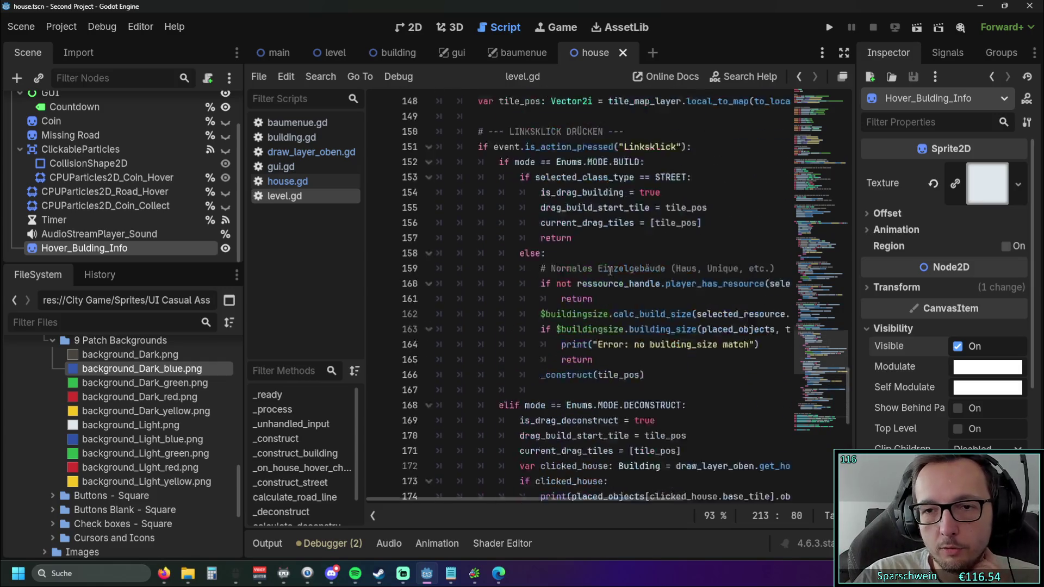
pyautogui.scroll(2, 609, 270)
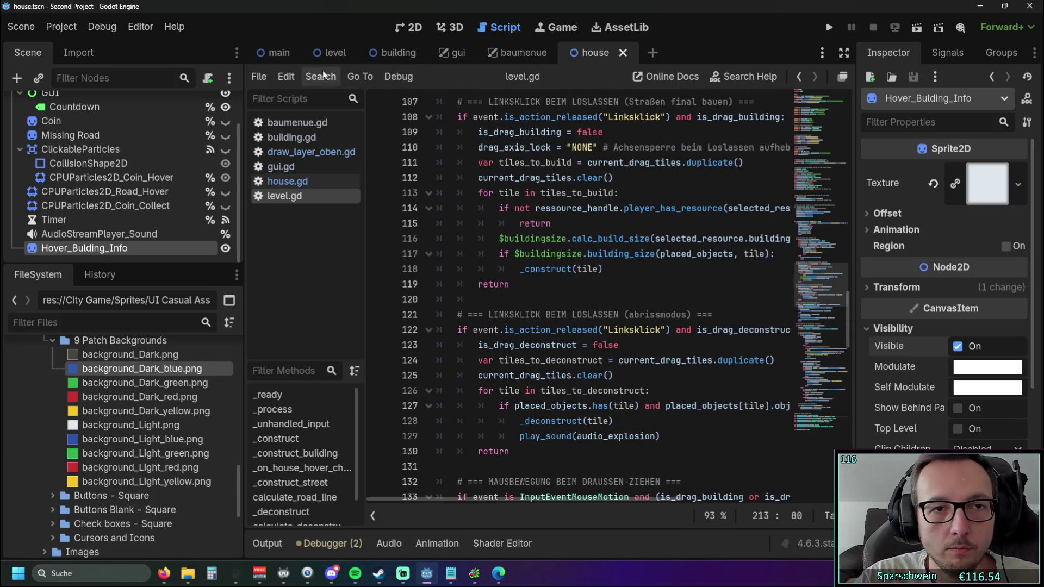
pyautogui.hotkey('ctrl', 'f')
pyautogui.write('house')
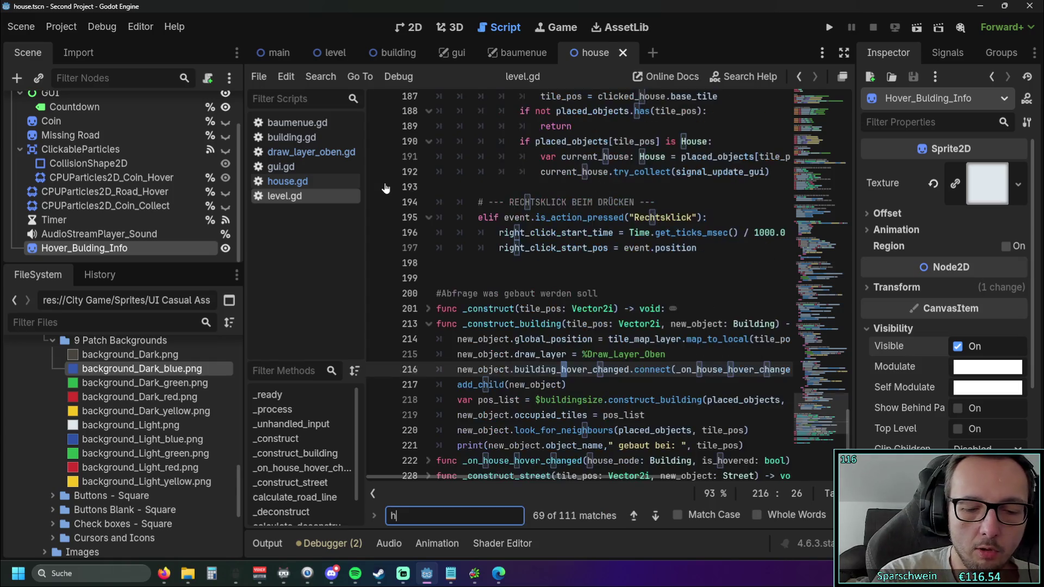
pyautogui.click(701, 335)
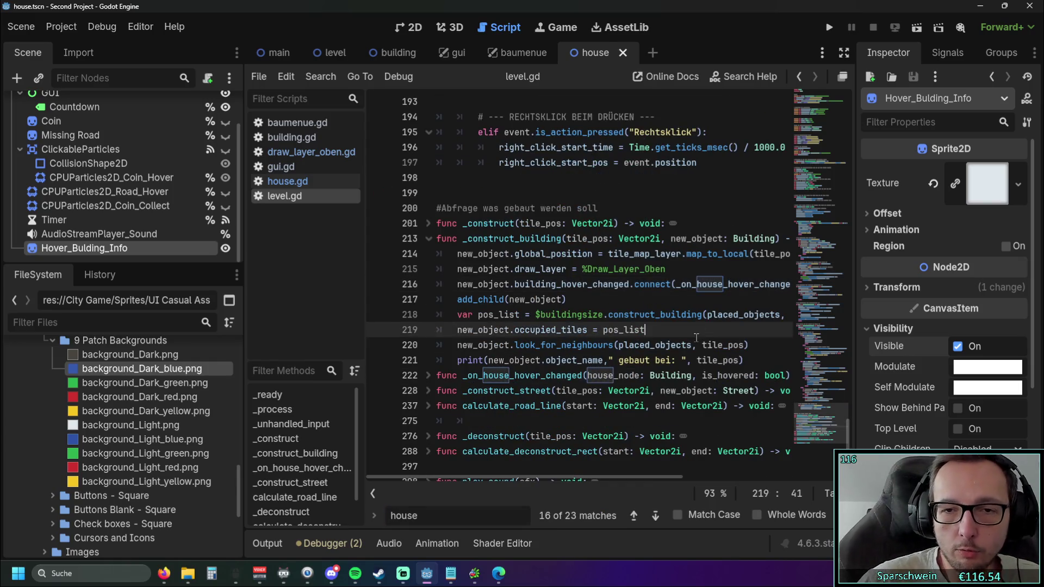
pyautogui.click(666, 303)
# Narrow the search to 'house_under' and inspect the match around lines 172–177.
pyautogui.moveTo(521, 478)
pyautogui.mouseDown()
pyautogui.moveTo(526, 471)
pyautogui.moveTo(501, 466)
pyautogui.mouseUp()
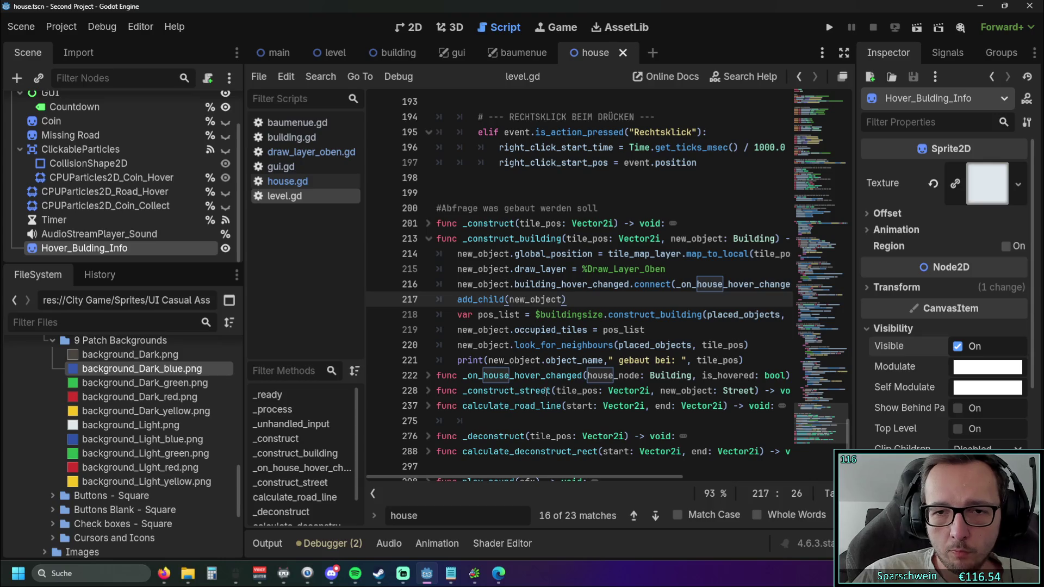
pyautogui.moveTo(504, 477)
pyautogui.mouseDown()
pyautogui.moveTo(625, 477)
pyautogui.moveTo(506, 476)
pyautogui.moveTo(527, 476)
pyautogui.mouseUp()
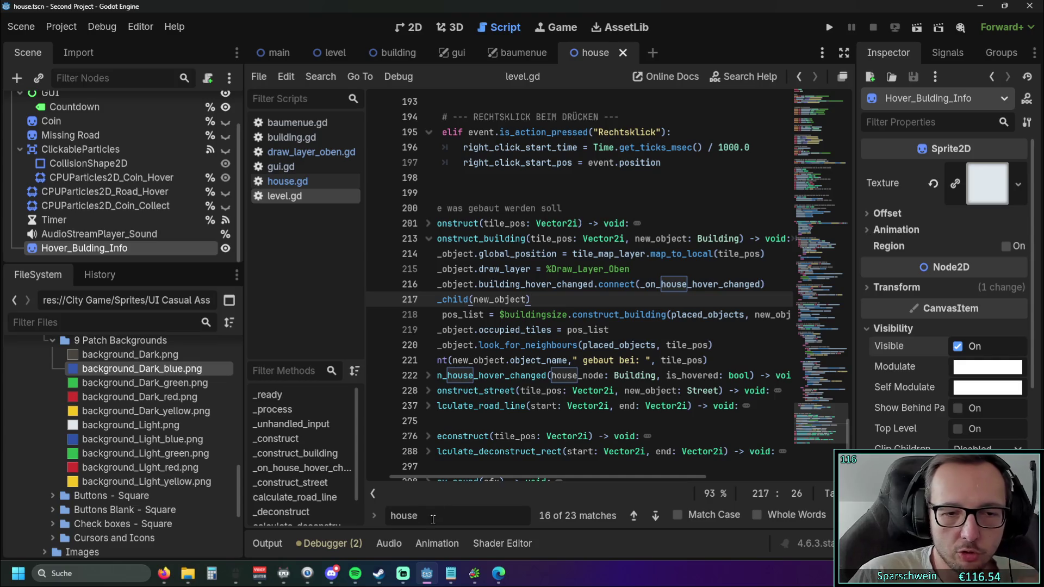
pyautogui.press('Return')
pyautogui.press('Return')
pyautogui.press('Return')
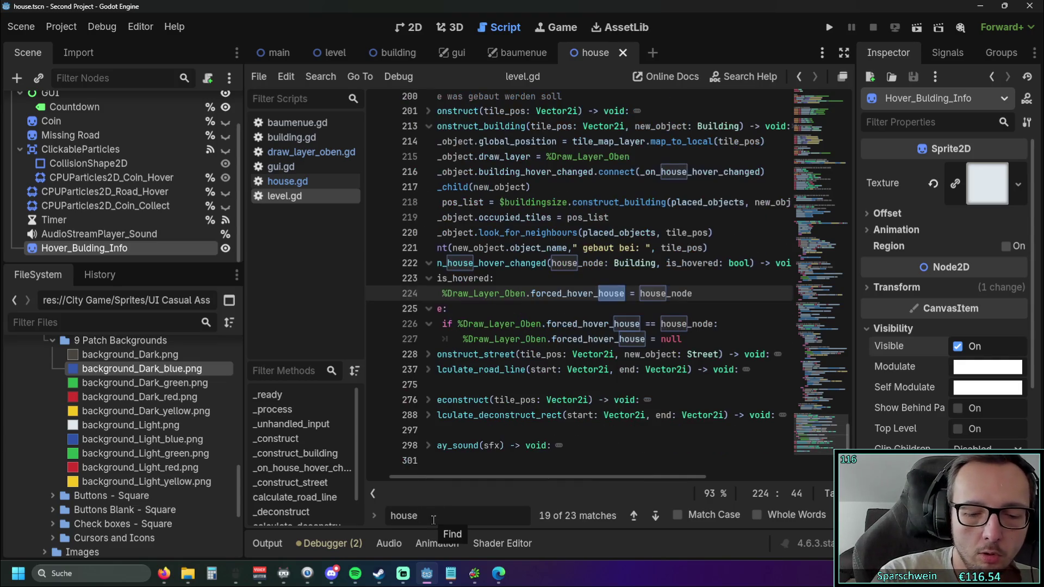
pyautogui.write('_under')
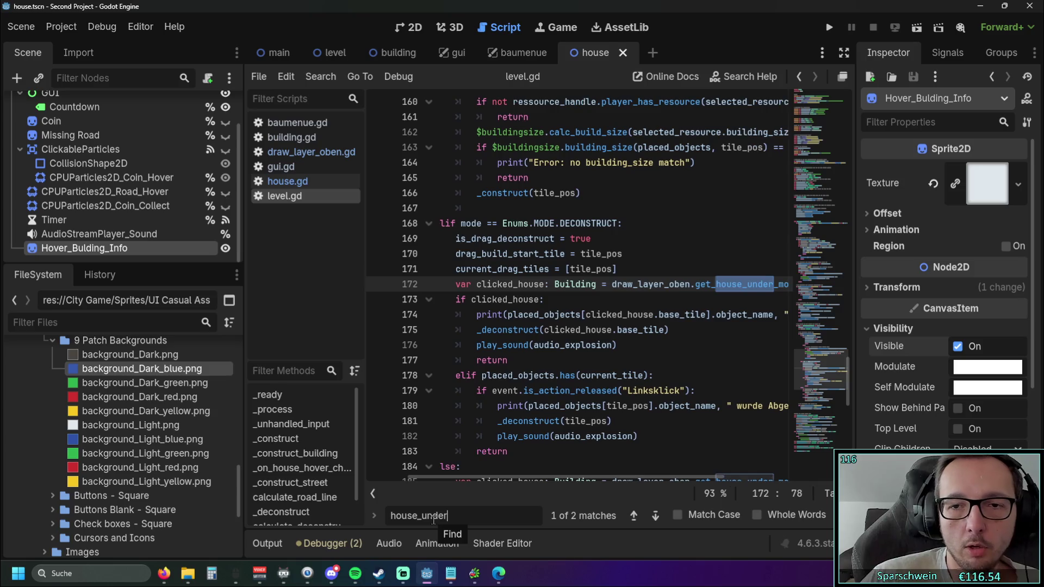
pyautogui.click(724, 364)
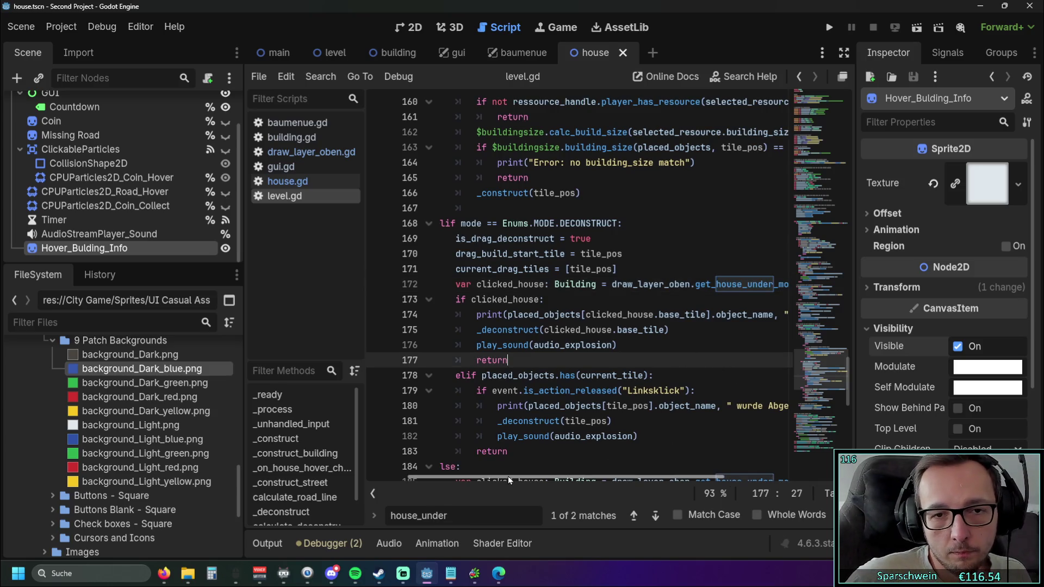
pyautogui.hscroll(-2, 479, 475)
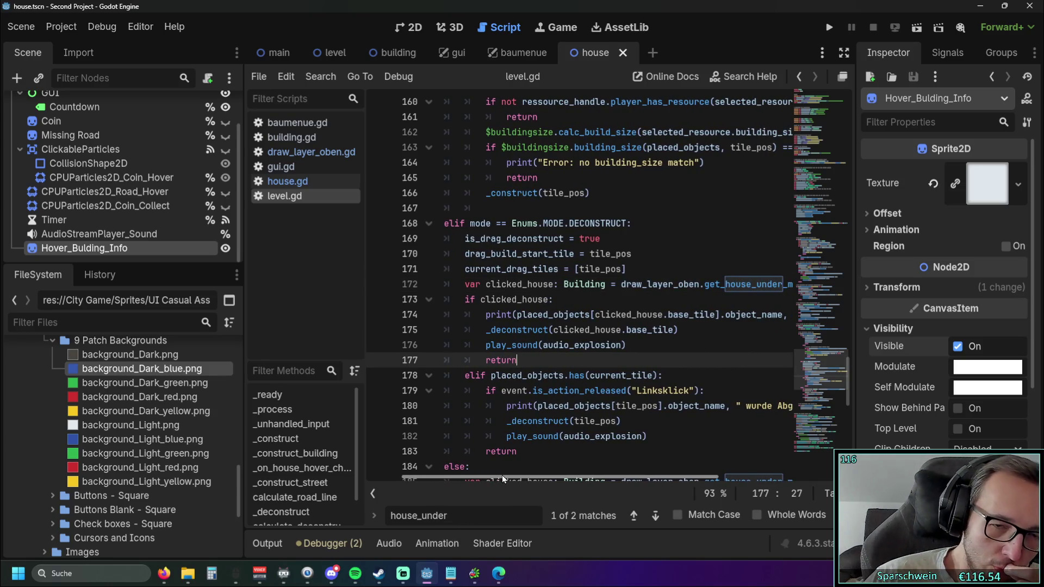
pyautogui.hscroll(4, 501, 475)
# Step through the house_under matches to the get_house_under_mouse call at line 185.
pyautogui.click(633, 515)
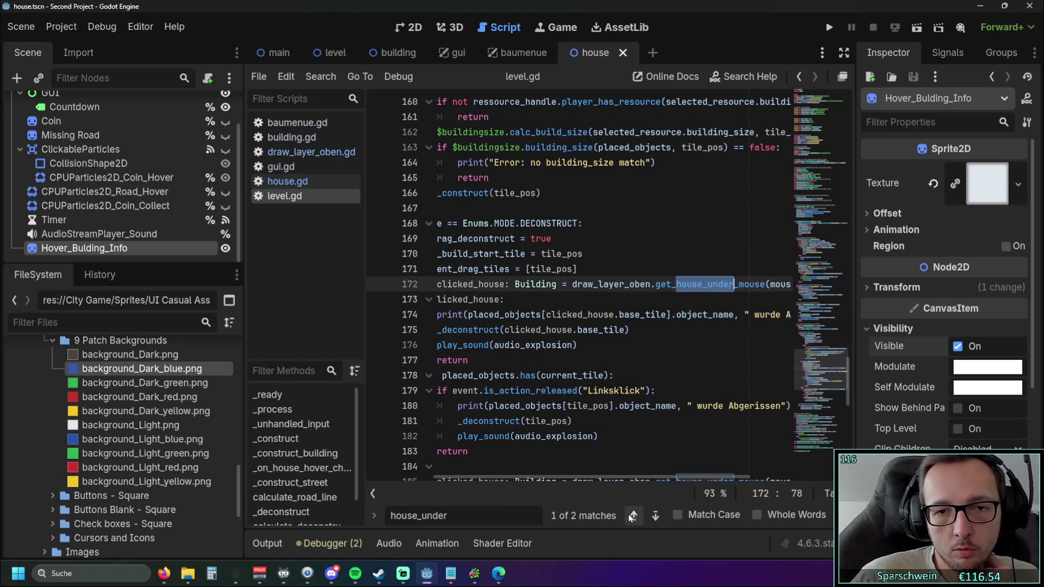
pyautogui.click(633, 515)
pyautogui.moveTo(559, 480)
pyautogui.mouseDown()
pyautogui.moveTo(494, 477)
pyautogui.moveTo(576, 479)
pyautogui.moveTo(490, 478)
pyautogui.moveTo(517, 477)
pyautogui.mouseUp()
pyautogui.scroll(3, 591, 429)
pyautogui.scroll(3, 591, 430)
pyautogui.scroll(-4, 591, 432)
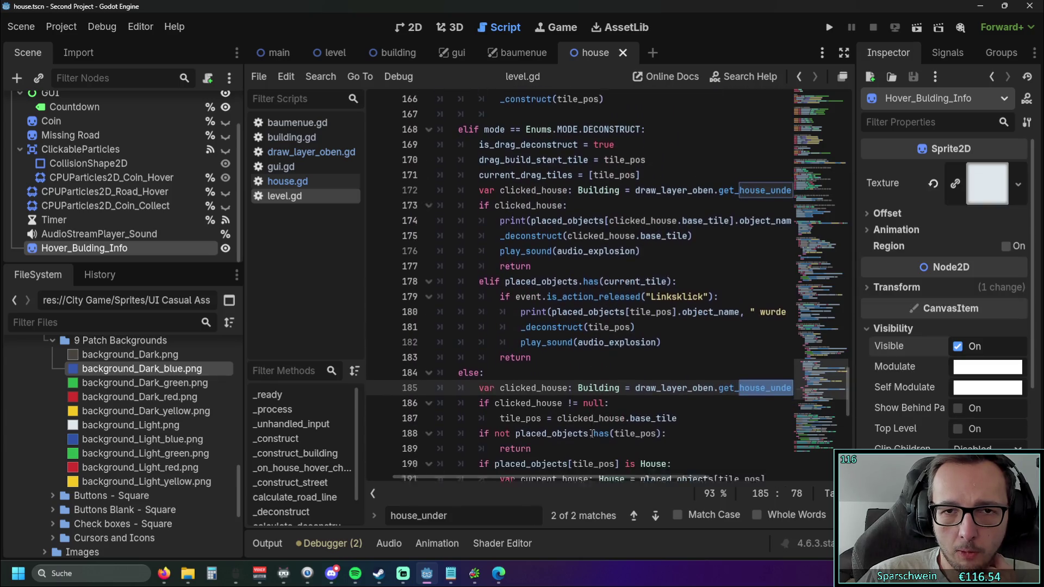
pyautogui.moveTo(549, 478)
pyautogui.mouseDown()
pyautogui.moveTo(625, 479)
pyautogui.moveTo(579, 488)
pyautogui.mouseUp()
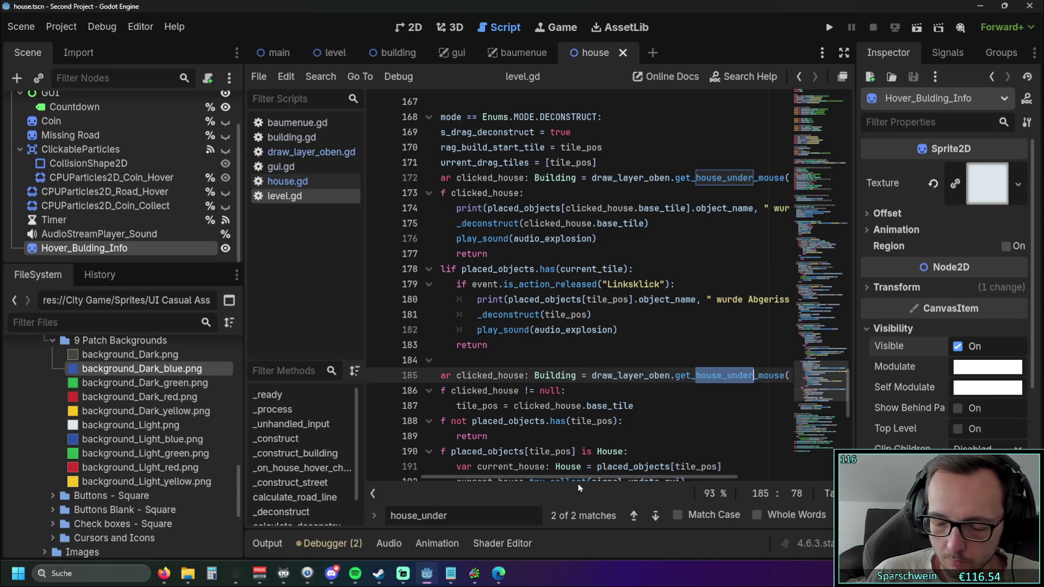
pyautogui.click(598, 361)
pyautogui.moveTo(530, 477); pyautogui.dragTo(477, 477)
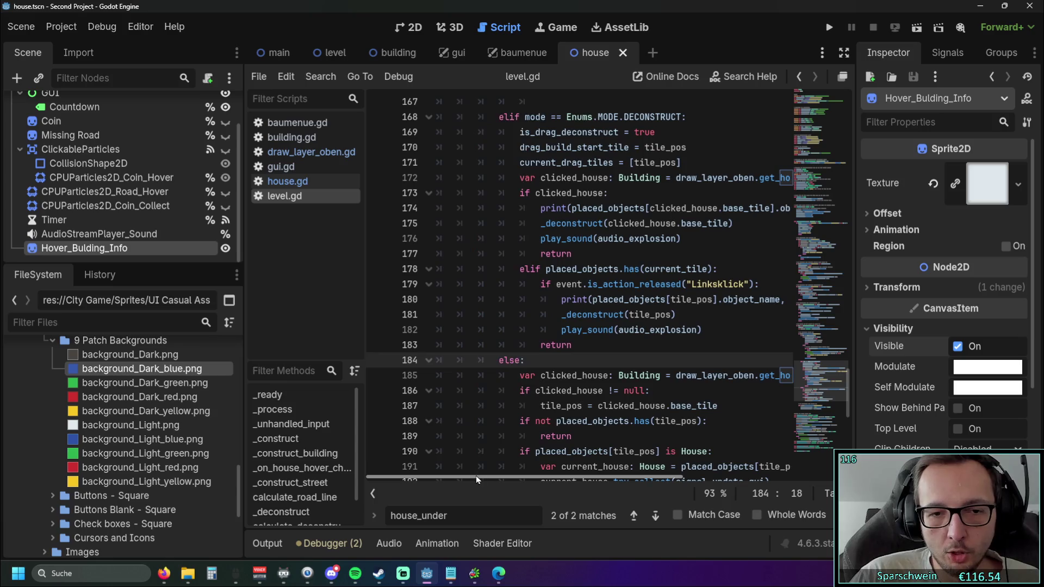
pyautogui.click(577, 370)
pyautogui.press('Up')
pyautogui.press('Up')
pyautogui.click(577, 371)
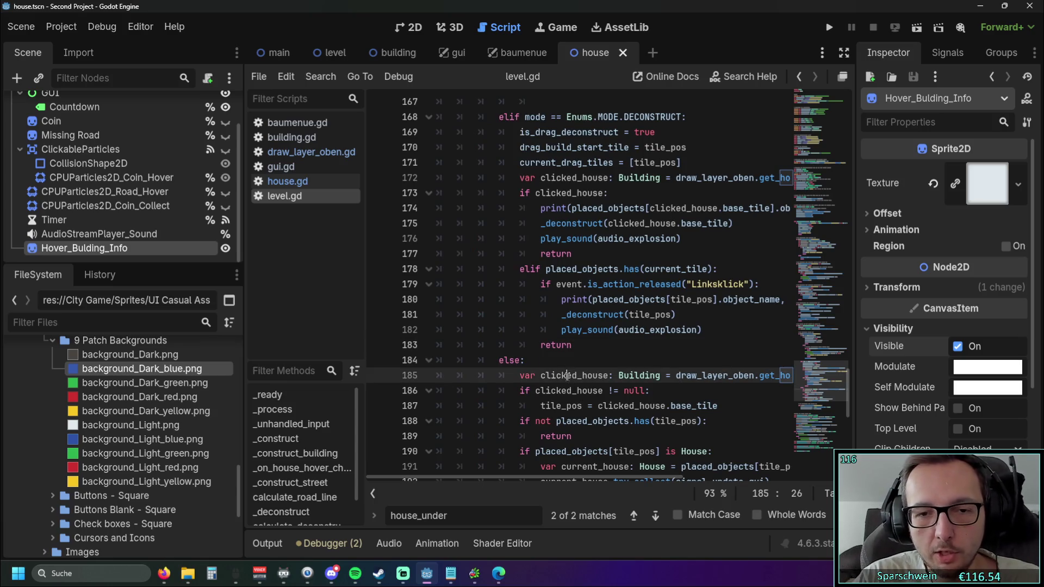
pyautogui.doubleClick(566, 377)
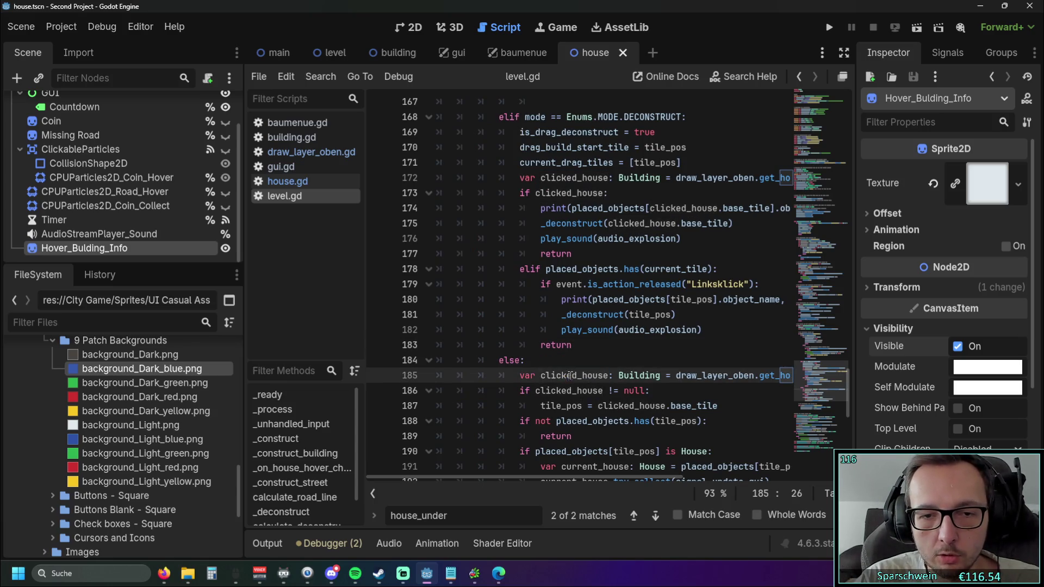
pyautogui.click(604, 355)
pyautogui.scroll(1, 598, 359)
pyautogui.scroll(-1, 571, 378)
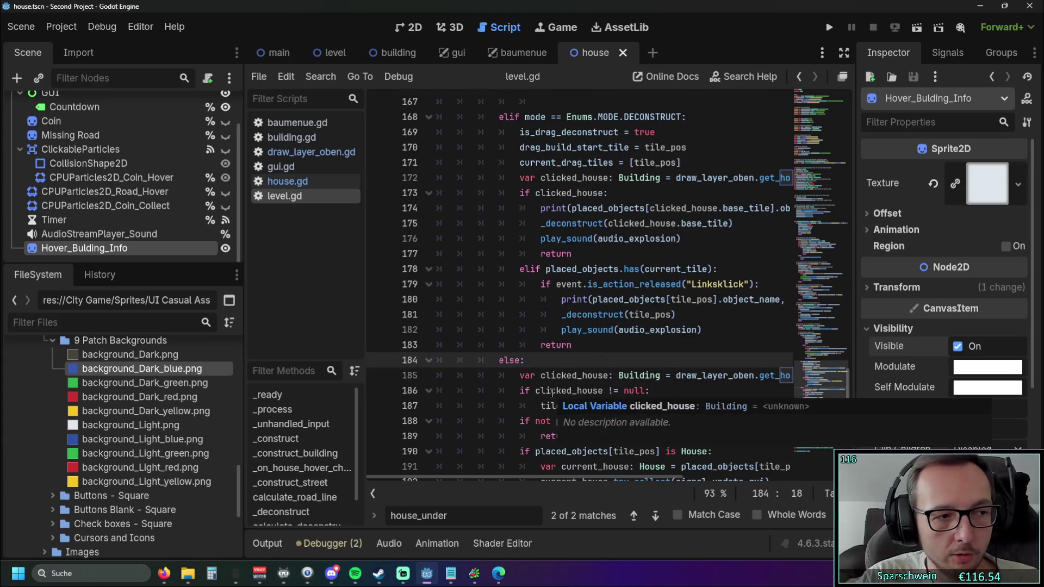
pyautogui.moveTo(516, 477)
pyautogui.mouseDown()
pyautogui.moveTo(650, 477)
pyautogui.moveTo(560, 473)
pyautogui.moveTo(610, 471)
pyautogui.moveTo(566, 472)
pyautogui.moveTo(585, 472)
pyautogui.mouseUp()
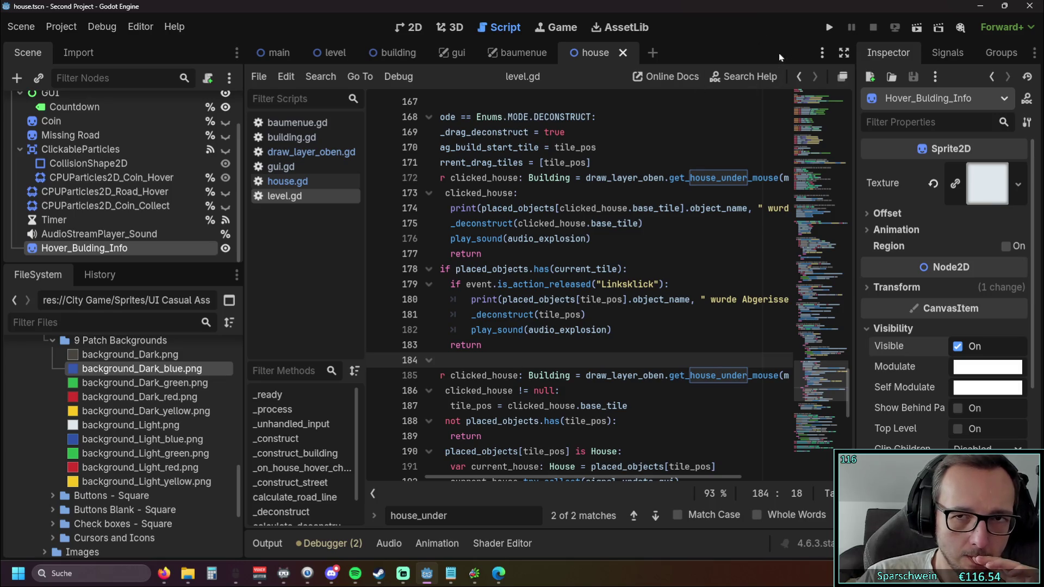
# Run the game, place a barn on an empty grass tile, then stop it.
pyautogui.click(829, 26)
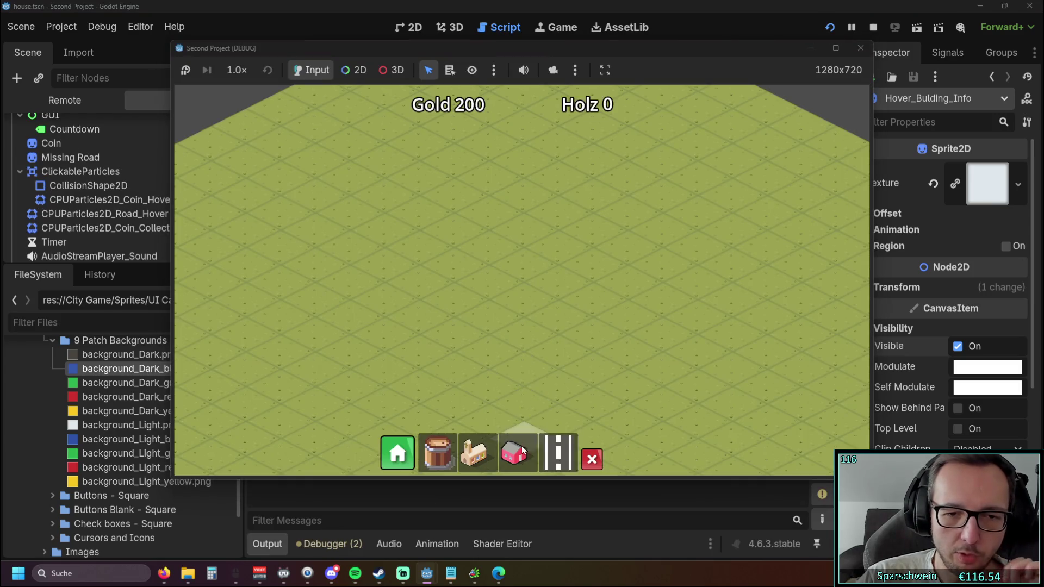
pyautogui.click(514, 453)
pyautogui.click(526, 303)
pyautogui.scroll(2, 484, 296)
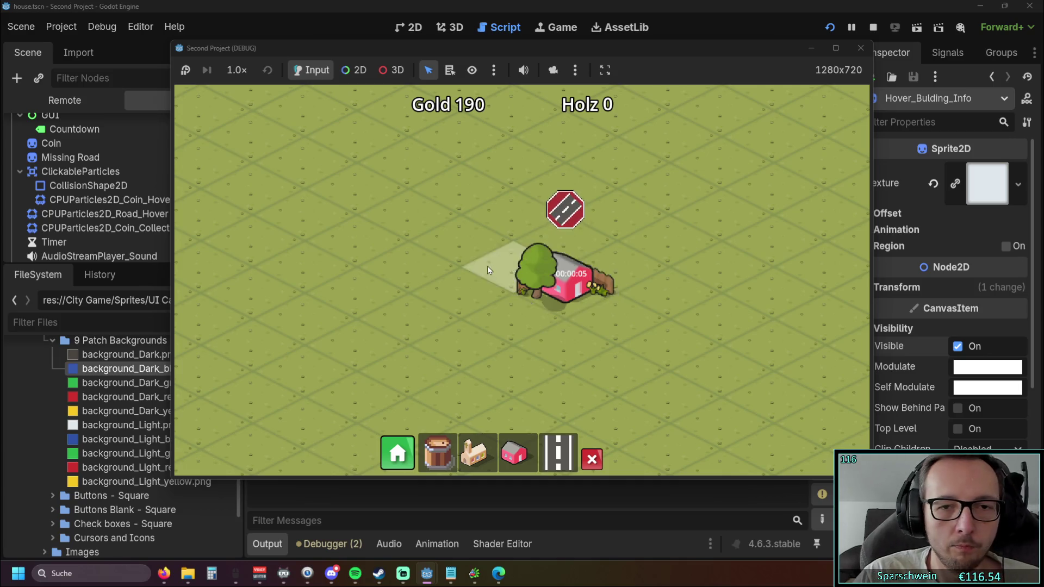
pyautogui.click(861, 48)
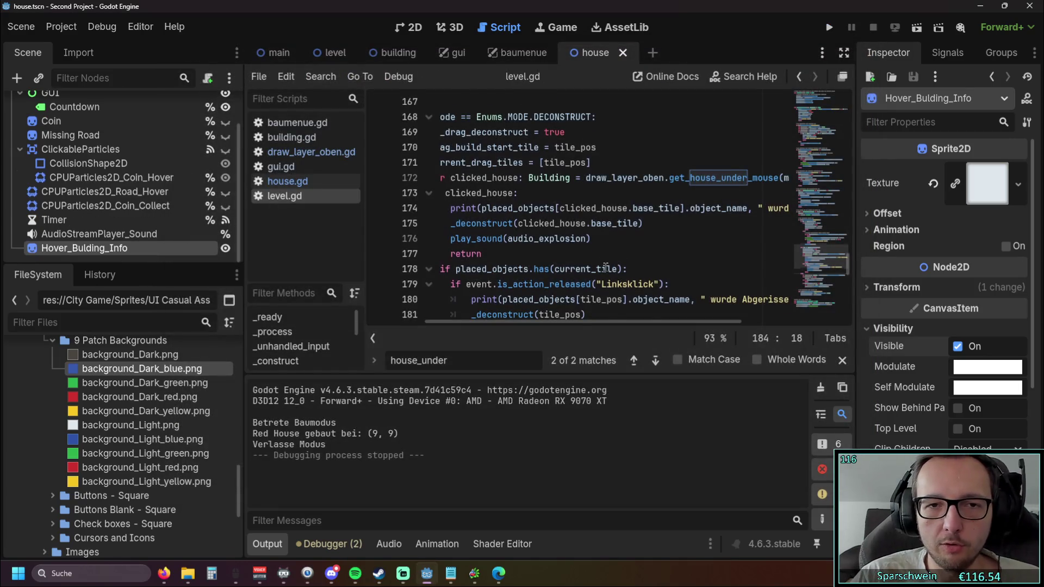
# Open draw_layer_oben.gd and put the caret on line 191 in get_house_under_mouse.
pyautogui.scroll(1, 803, 104)
pyautogui.moveTo(555, 323); pyautogui.dragTo(478, 322)
pyautogui.scroll(8, 638, 230)
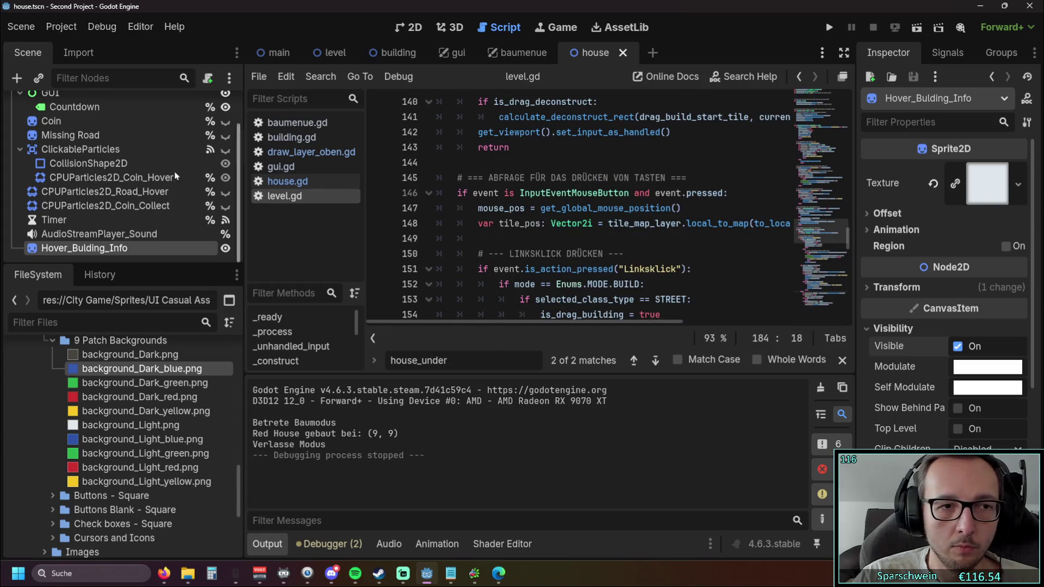
pyautogui.scroll(1, 135, 197)
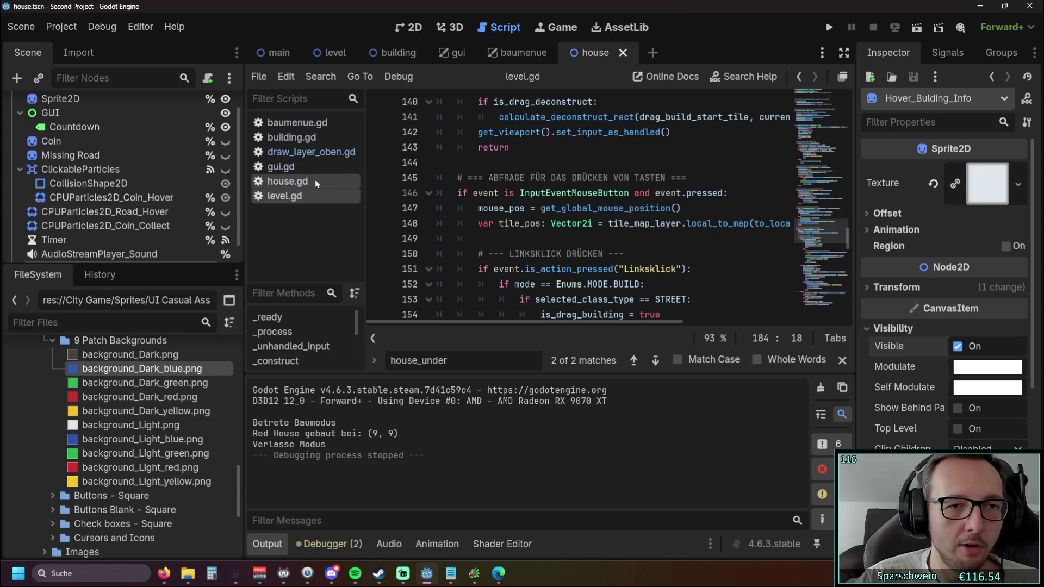
pyautogui.click(309, 153)
pyautogui.click(636, 290)
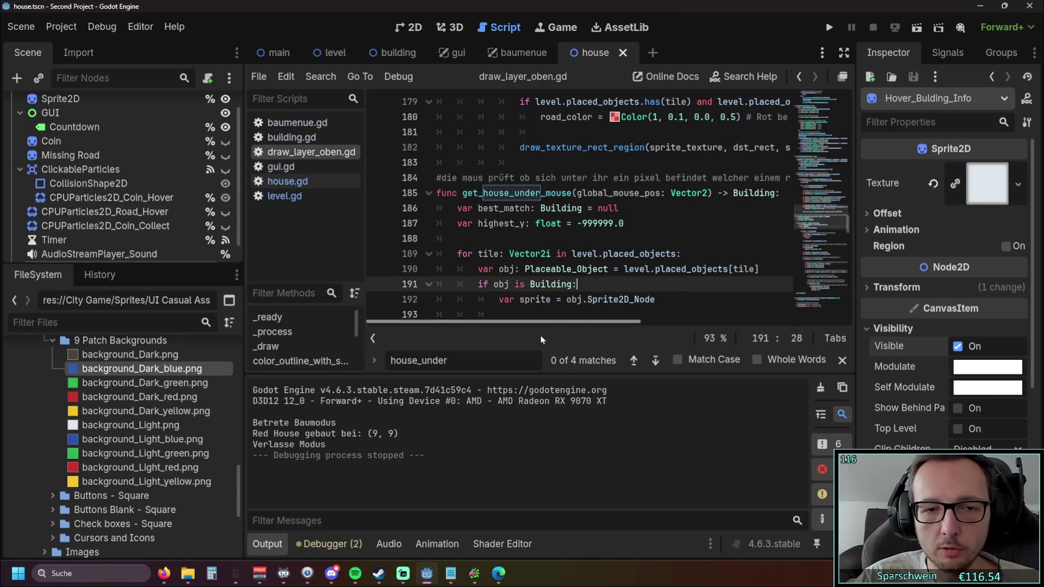
# Clear the old search text, collapse the Output panel and select the get_house_under_mouse name.
pyautogui.hotkey('ctrl', 'a')
pyautogui.press('BackSpace')
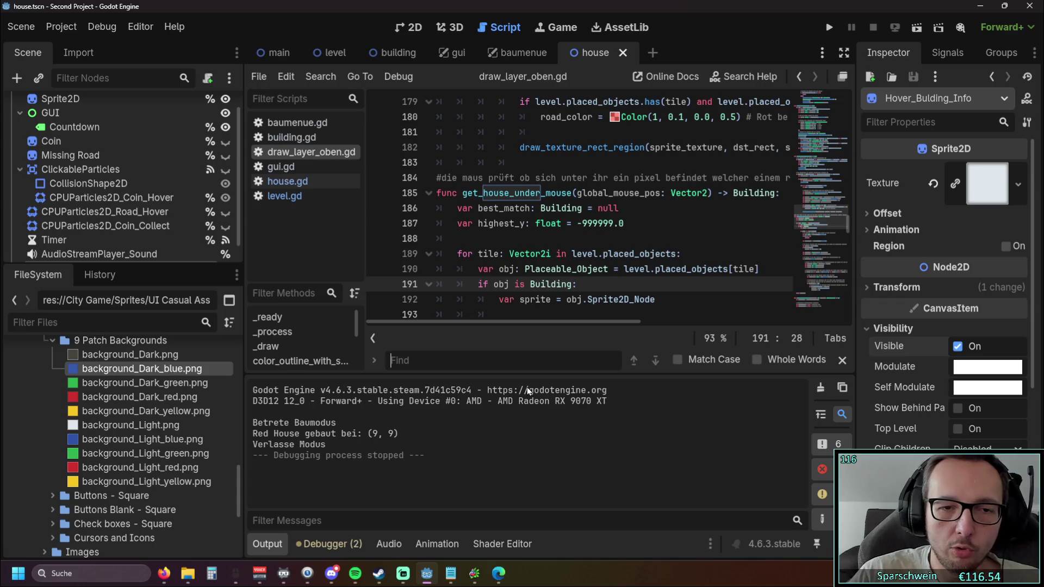
pyautogui.click(280, 544)
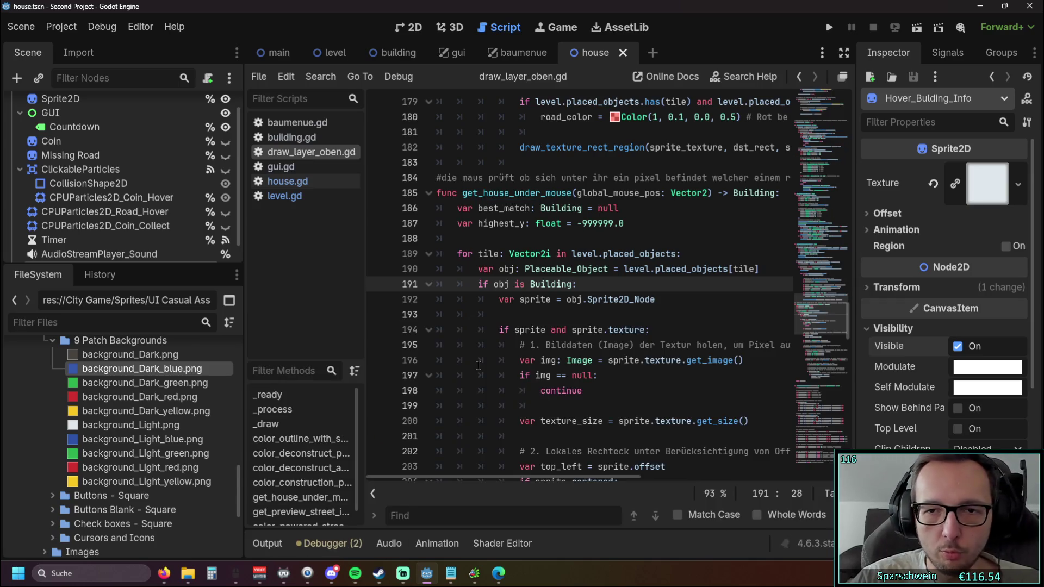
pyautogui.scroll(1, 554, 317)
pyautogui.moveTo(462, 240); pyautogui.dragTo(572, 239)
pyautogui.scroll(20, 570, 240)
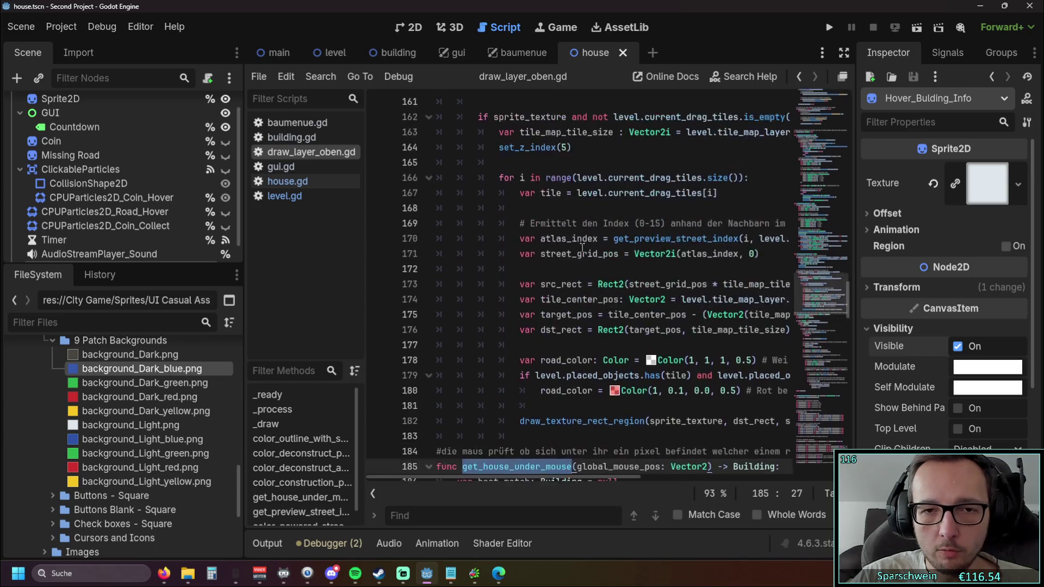
pyautogui.scroll(-12, 572, 256)
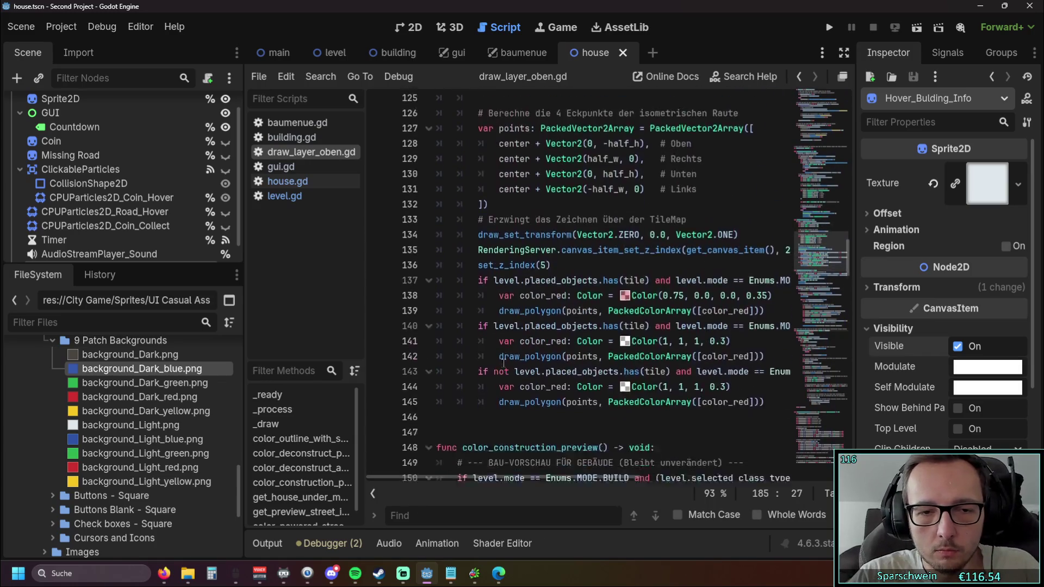
pyautogui.scroll(-4, 476, 307)
pyautogui.scroll(13, 489, 294)
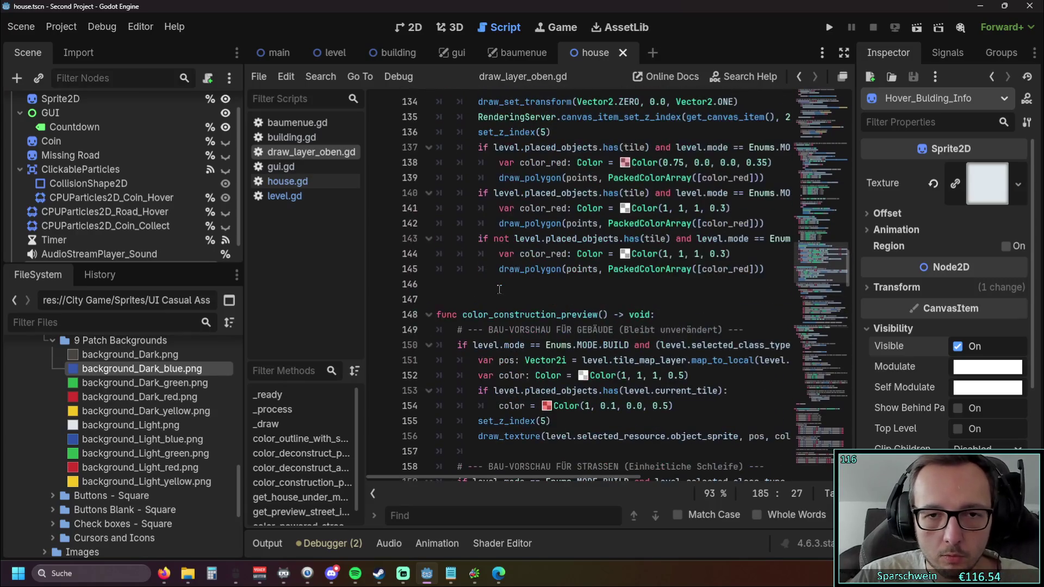
pyautogui.scroll(3, 498, 285)
pyautogui.scroll(-20, 489, 286)
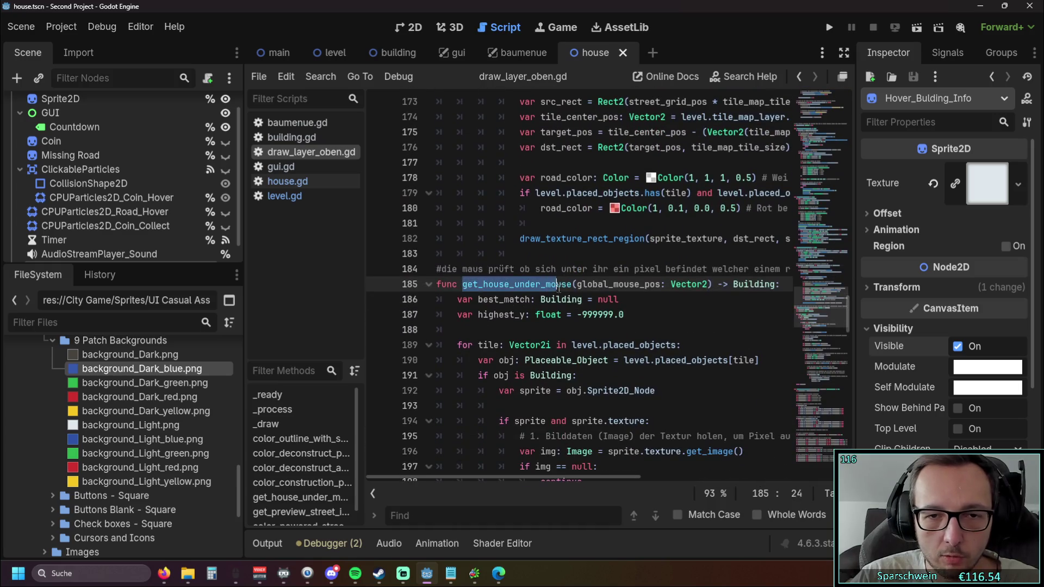
# Search get_house_under_mouse and step back to its first match at line 43.
pyautogui.hotkey('ctrl', 'f')
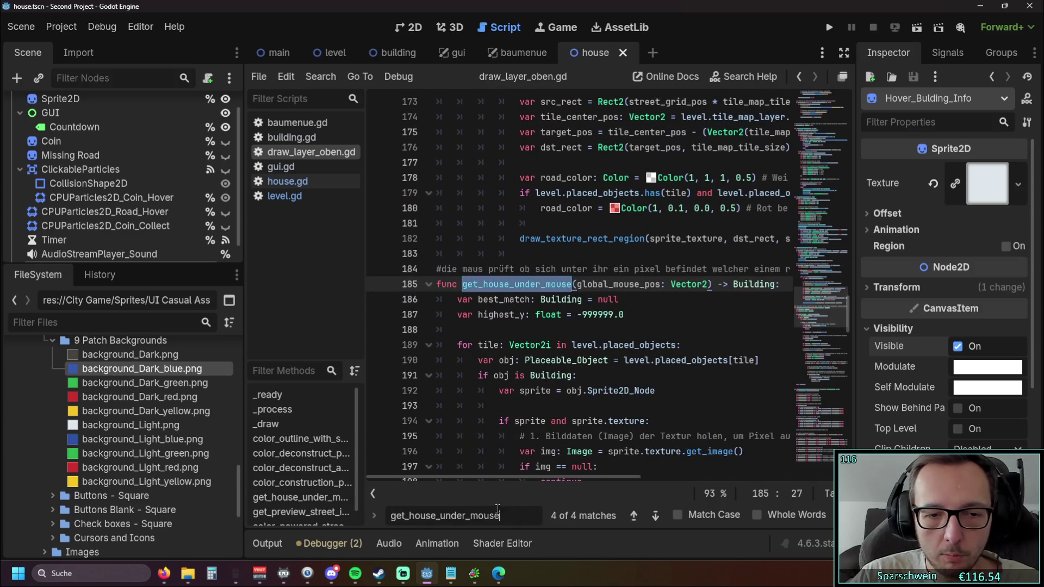
pyautogui.click(633, 516)
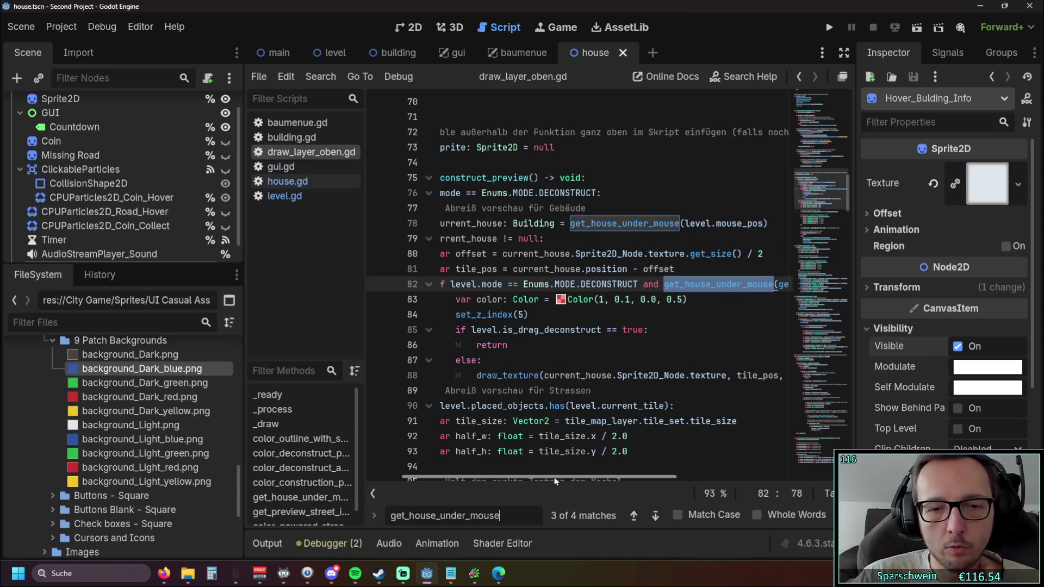
pyautogui.moveTo(554, 477); pyautogui.dragTo(501, 476)
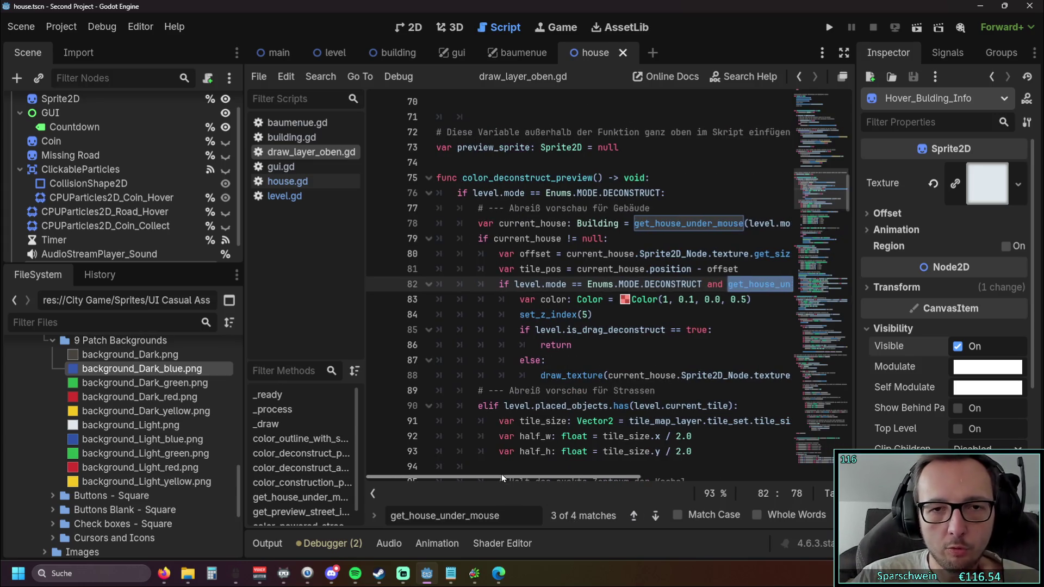
pyautogui.click(633, 516)
pyautogui.click(634, 515)
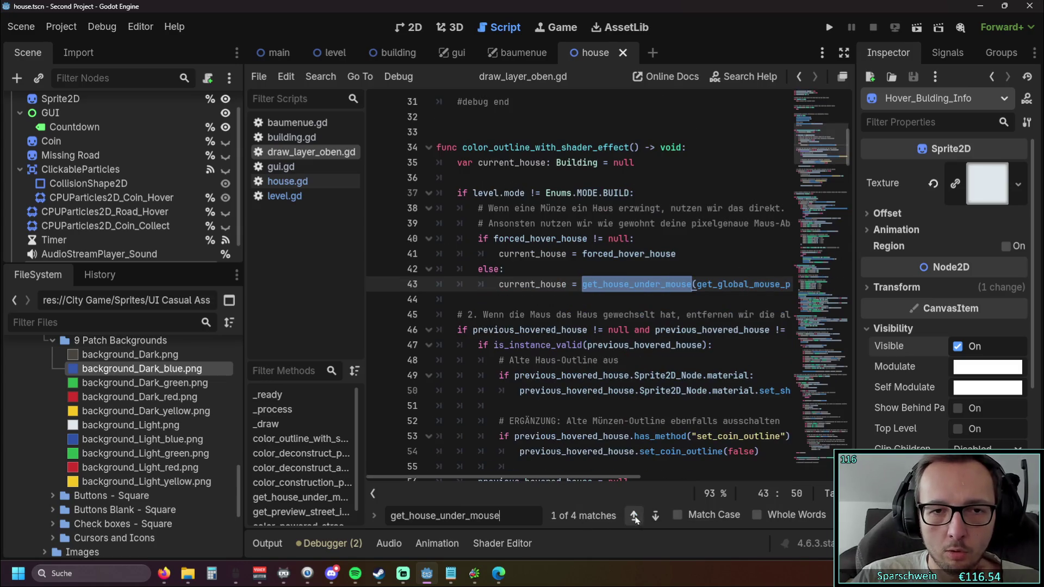
pyautogui.click(562, 268)
pyautogui.moveTo(555, 280)
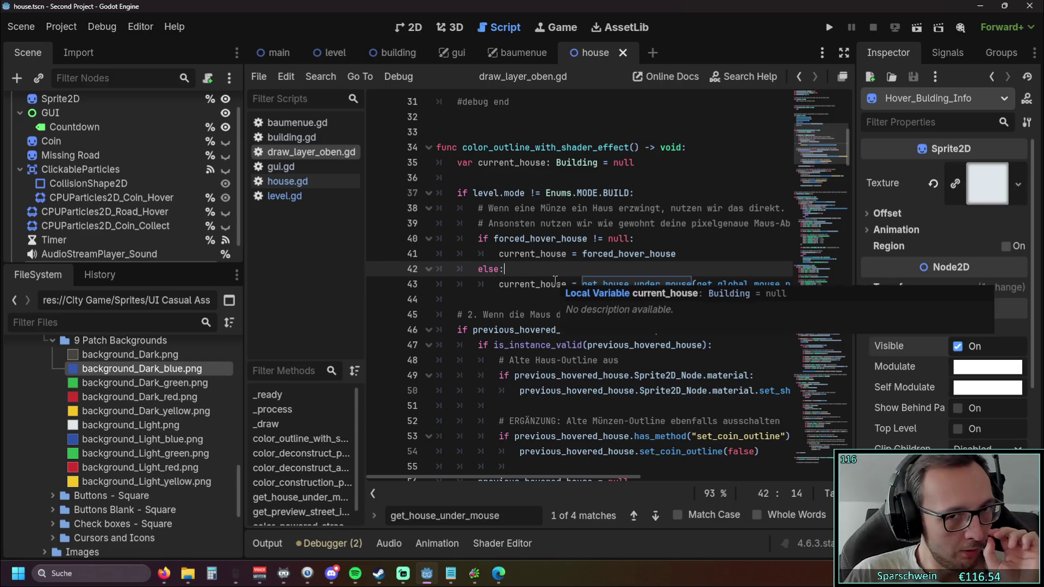
pyautogui.click(546, 311)
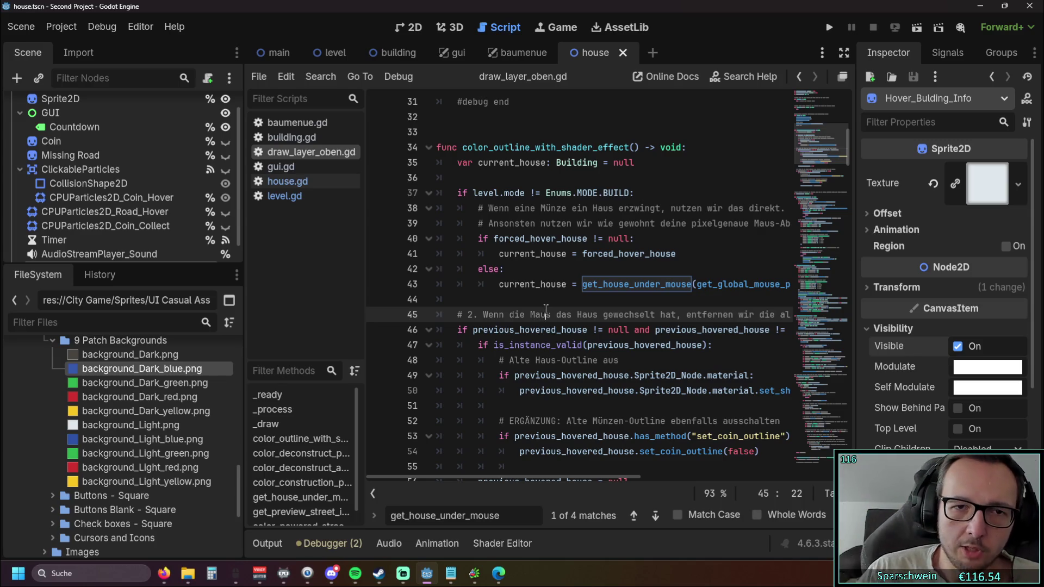
pyautogui.scroll(4, 529, 301)
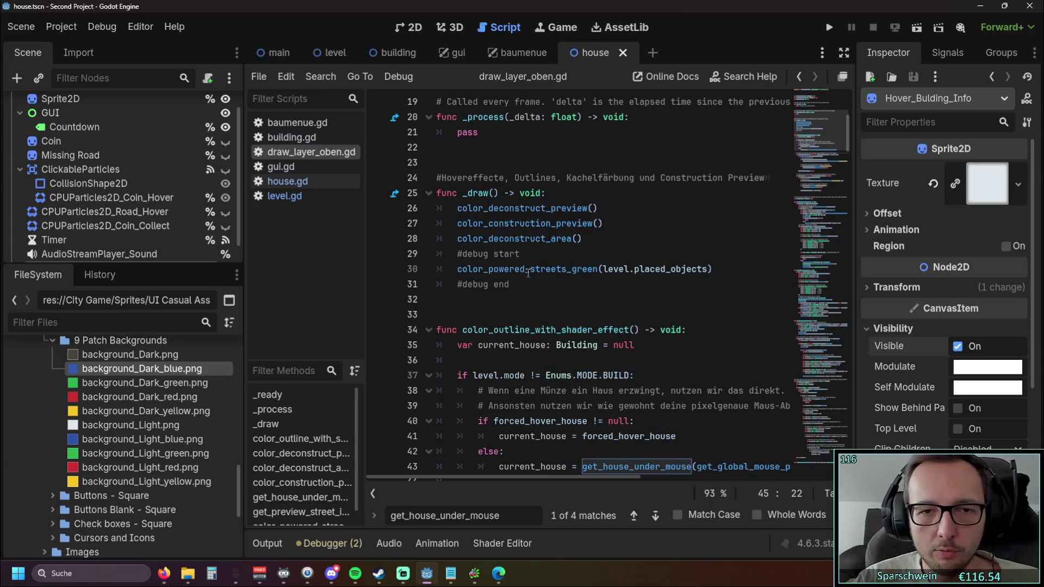
# Scroll through draw_layer_oben.gd's _draw function, then open level.gd.
pyautogui.scroll(-1, 563, 240)
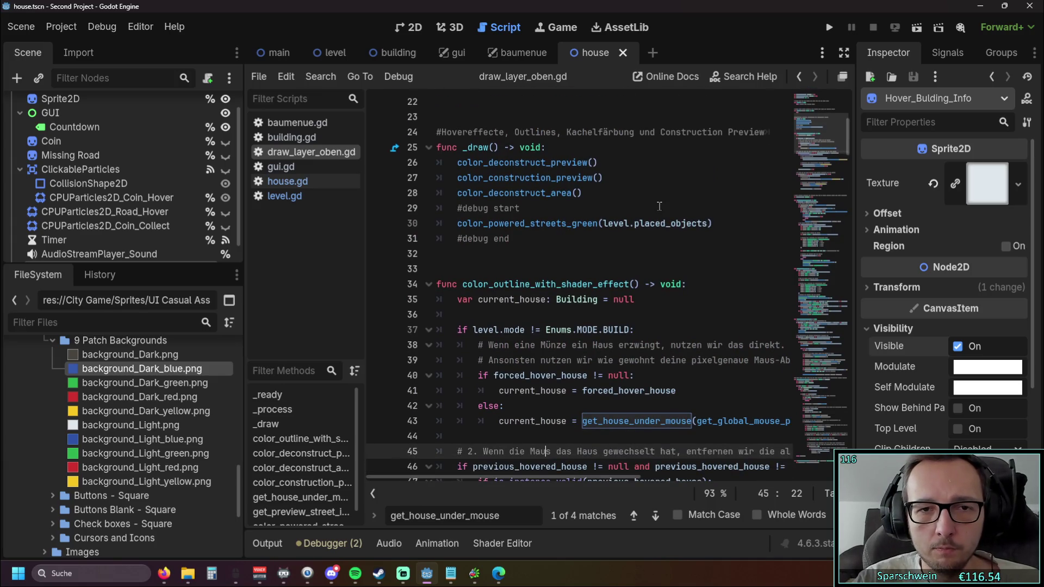
pyautogui.scroll(5, 659, 206)
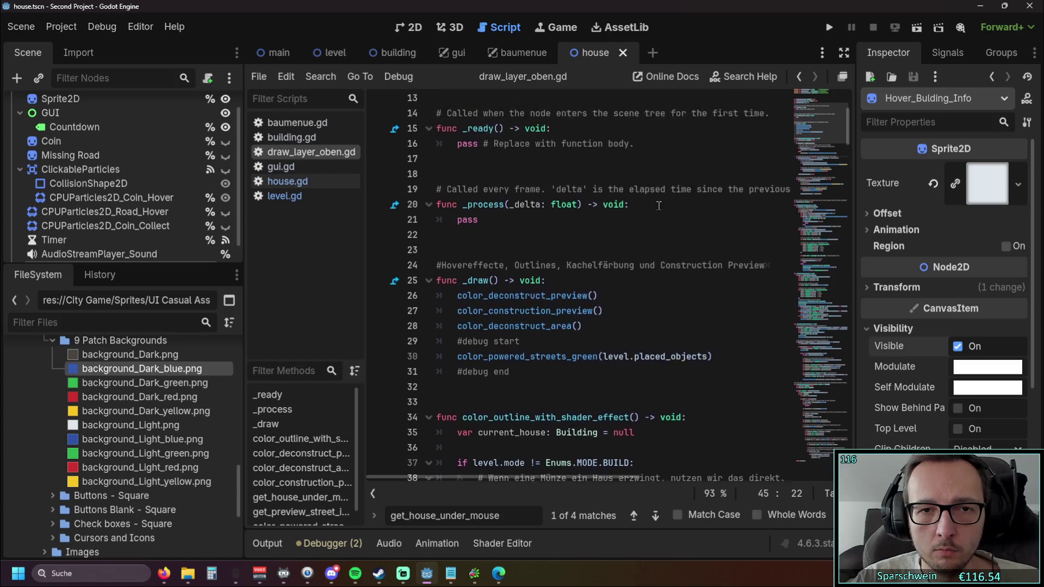
pyautogui.scroll(-3, 658, 205)
pyautogui.scroll(1, 659, 206)
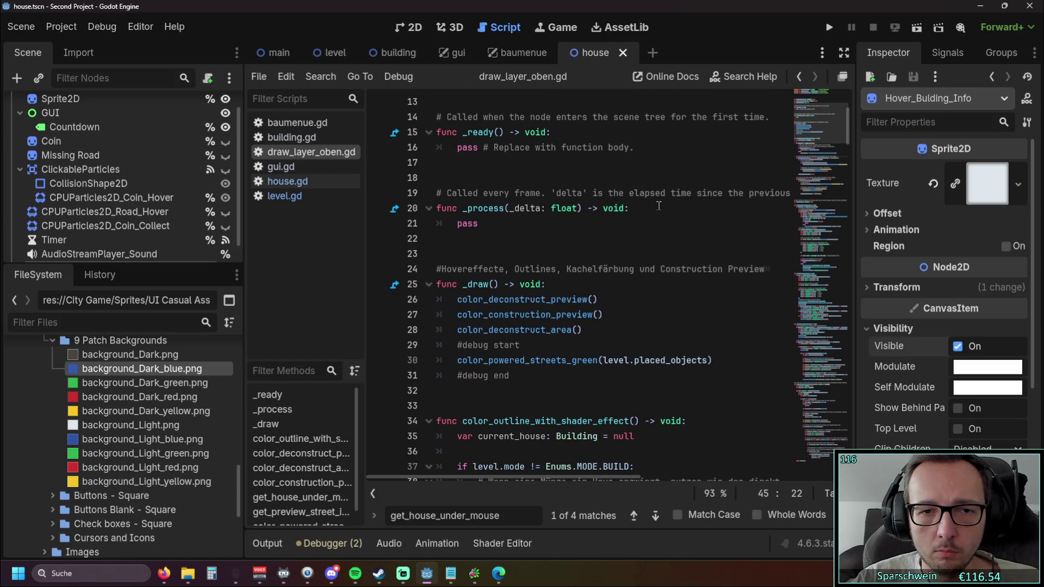
pyautogui.scroll(-3, 658, 206)
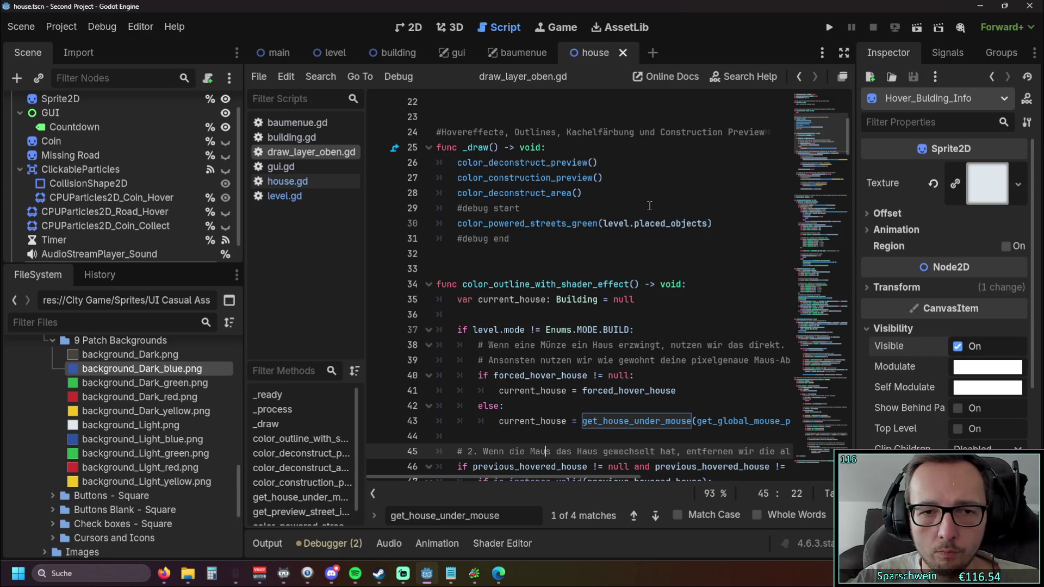
pyautogui.scroll(-2, 650, 212)
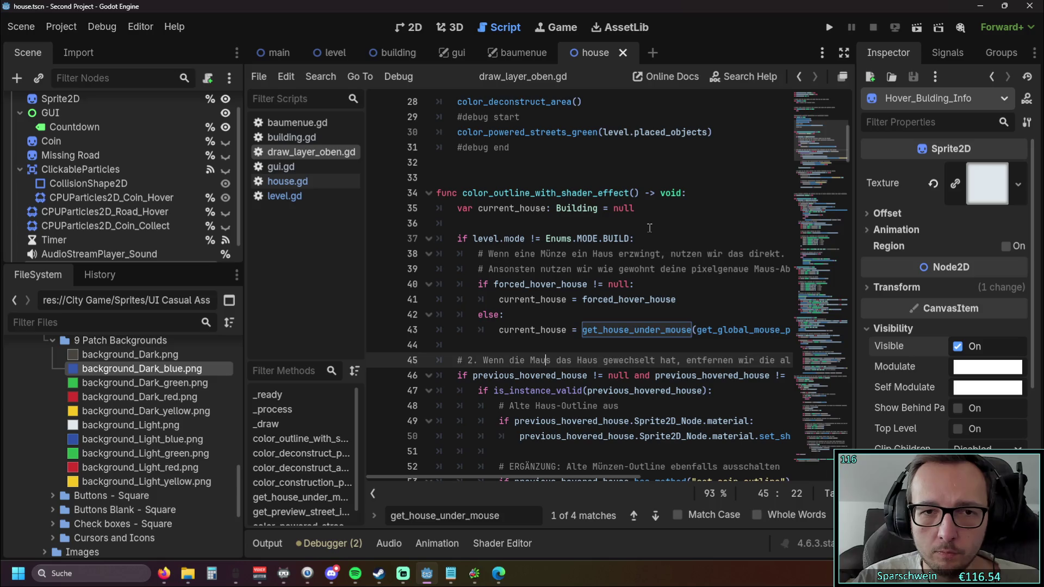
pyautogui.scroll(3, 641, 234)
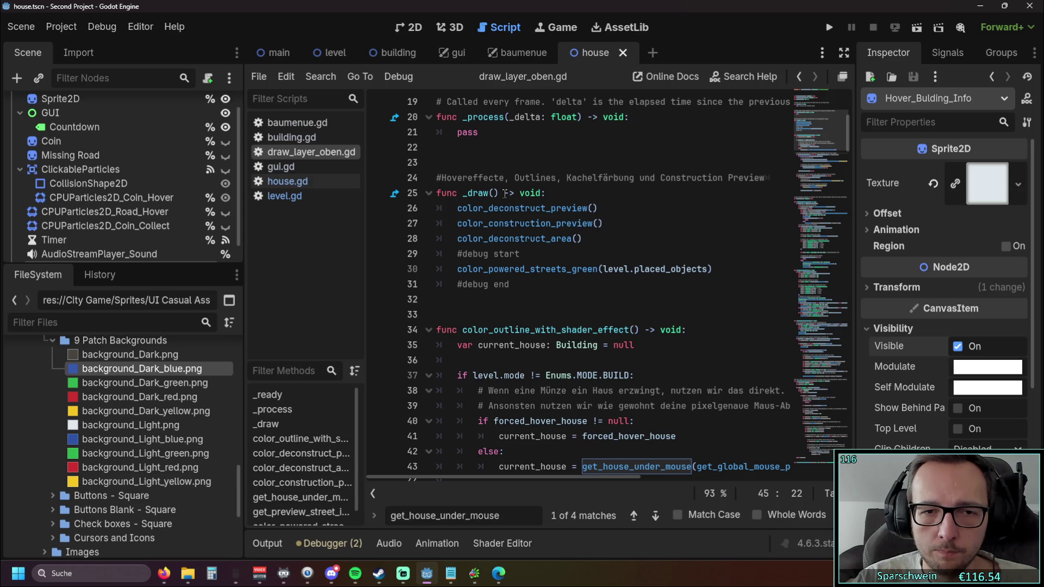
pyautogui.scroll(-2, 511, 201)
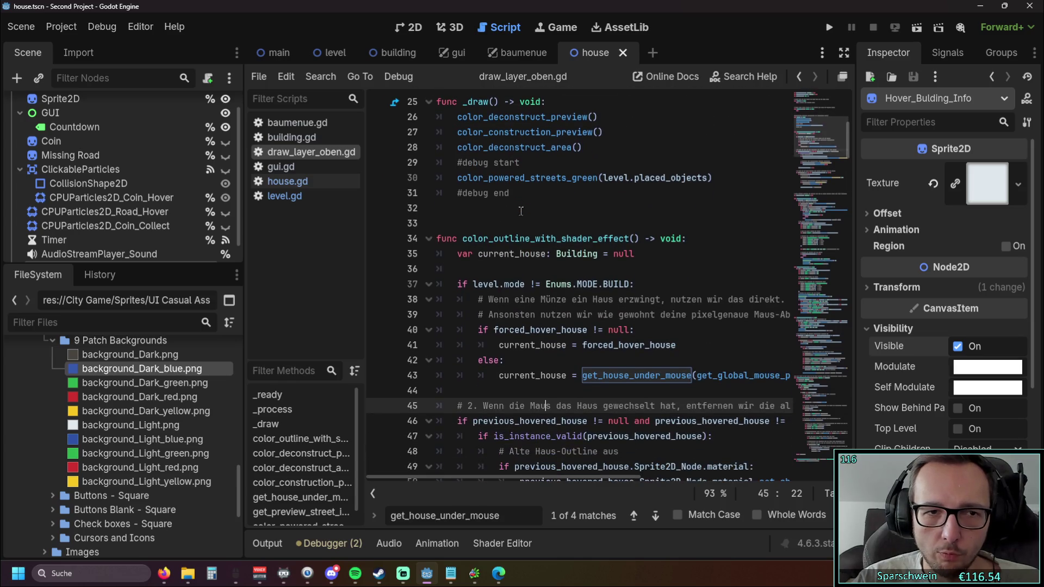
pyautogui.click(284, 196)
pyautogui.scroll(15, 693, 277)
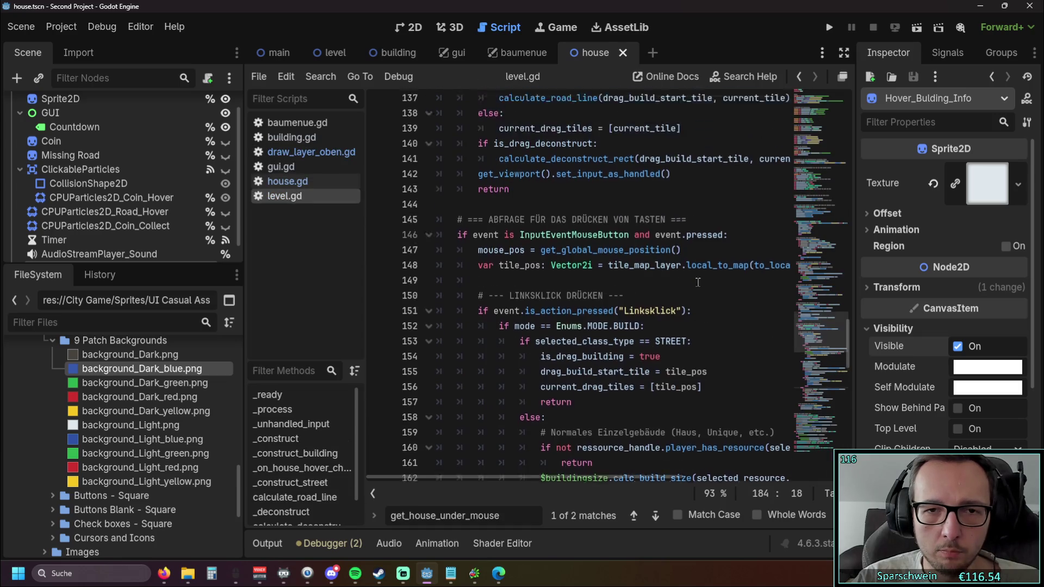
# Select the color_outline_with_shader_effect() call on line 77 of level.gd's _process.
pyautogui.scroll(12, 693, 278)
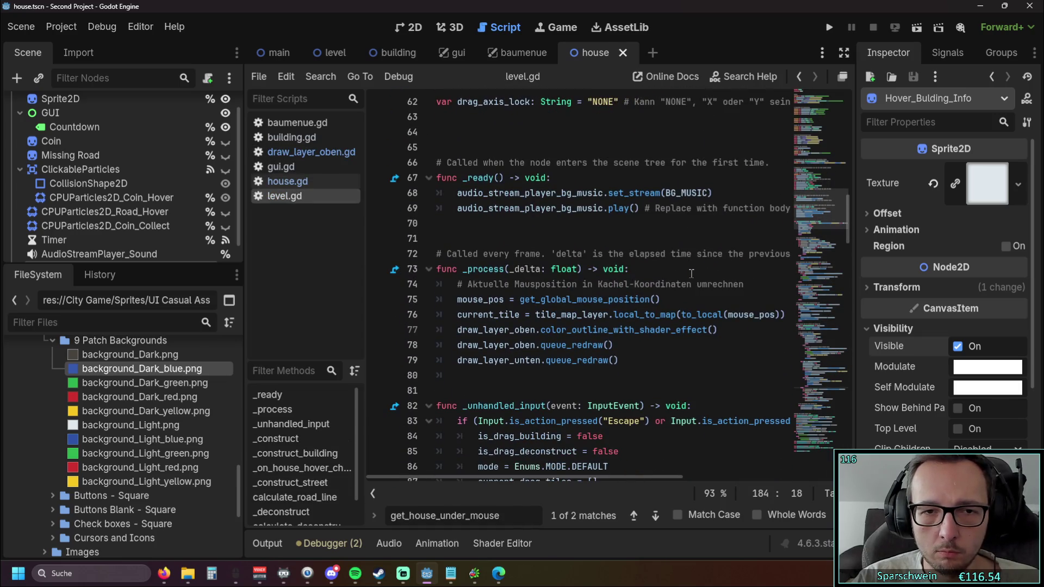
pyautogui.scroll(-1, 693, 274)
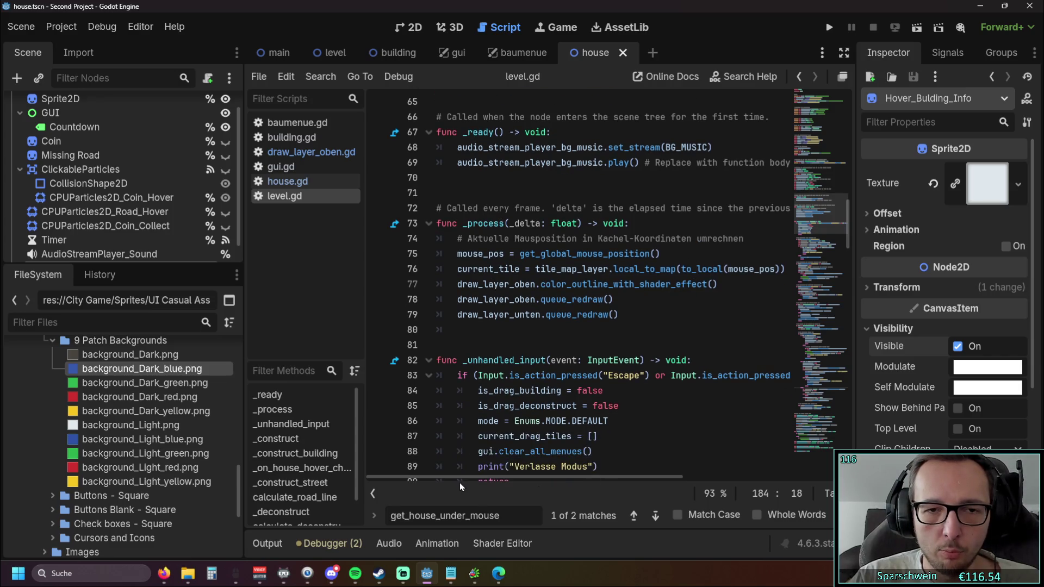
pyautogui.click(457, 284)
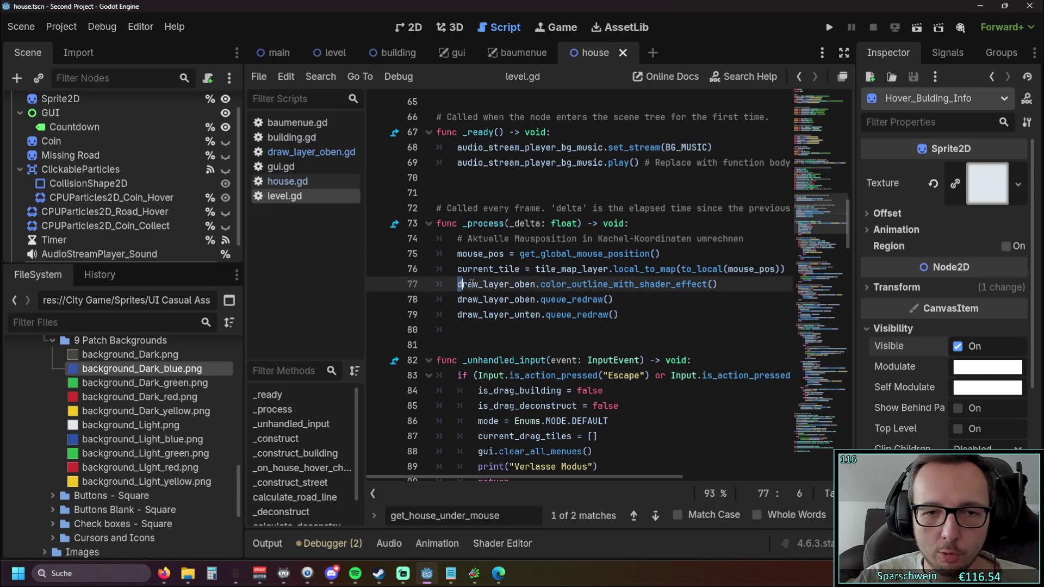
pyautogui.press('Down')
pyautogui.press('Down')
pyautogui.press('End')
pyautogui.moveTo(541, 285); pyautogui.dragTo(718, 284)
pyautogui.click(711, 313)
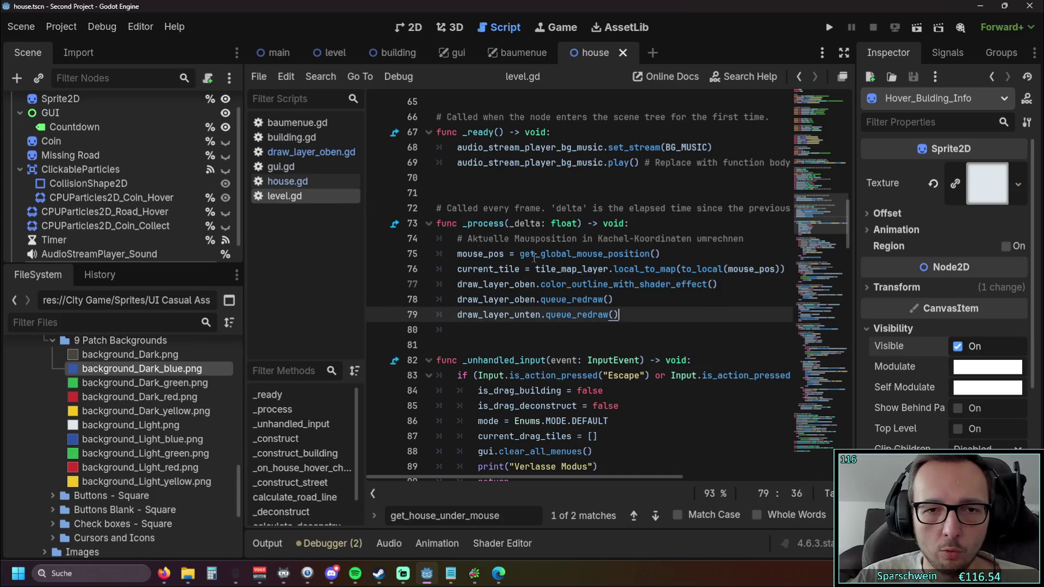
# Browse the other scripts, reselect line 77's outline call, and open house.gd.
pyautogui.click(306, 153)
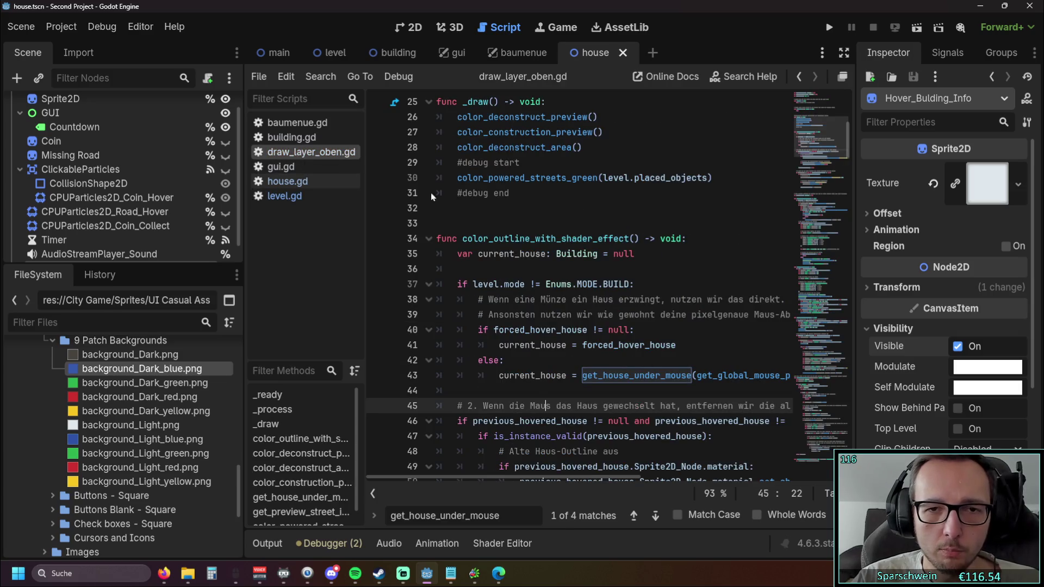
pyautogui.scroll(3, 543, 245)
pyautogui.scroll(-1, 591, 271)
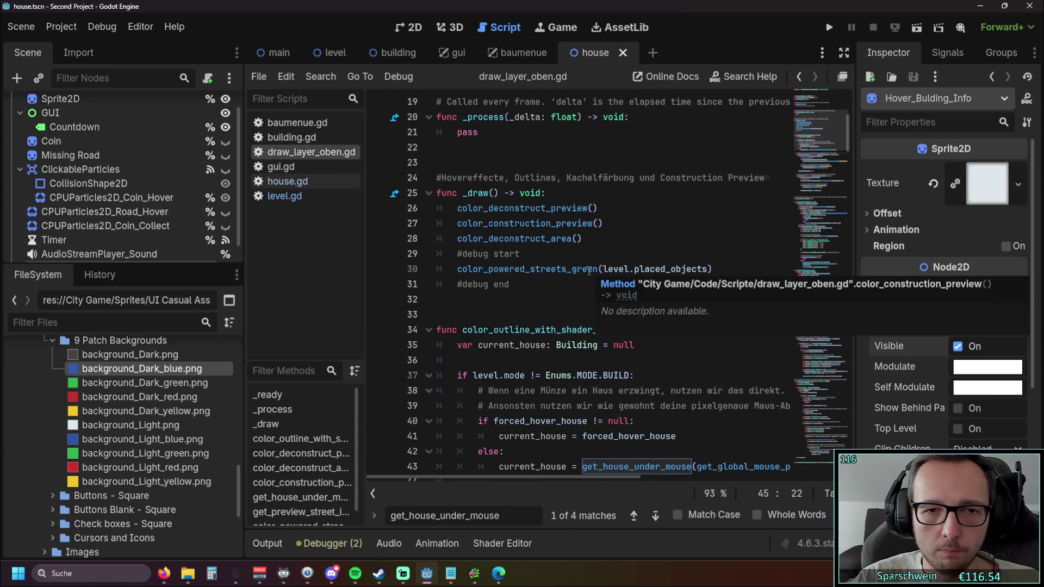
pyautogui.click(303, 181)
pyautogui.click(285, 195)
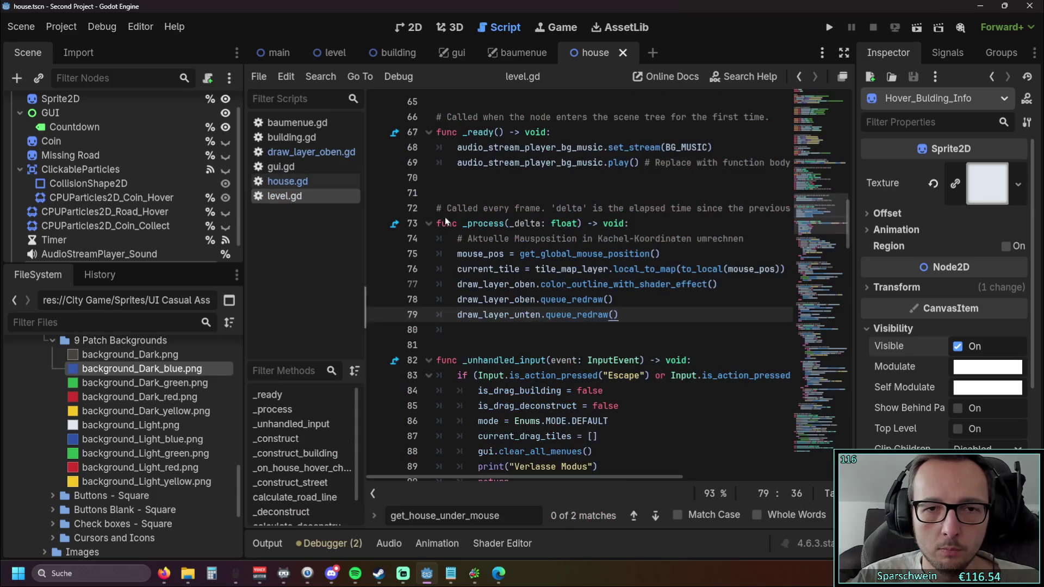
pyautogui.moveTo(718, 283); pyautogui.dragTo(542, 288)
pyautogui.hotkey('ctrl', 'c')
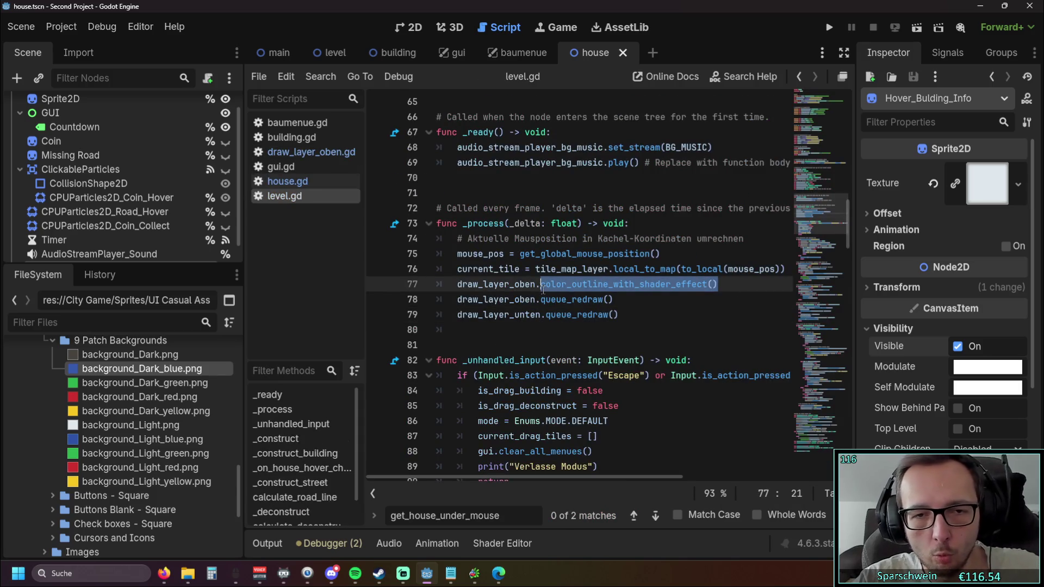
pyautogui.click(292, 181)
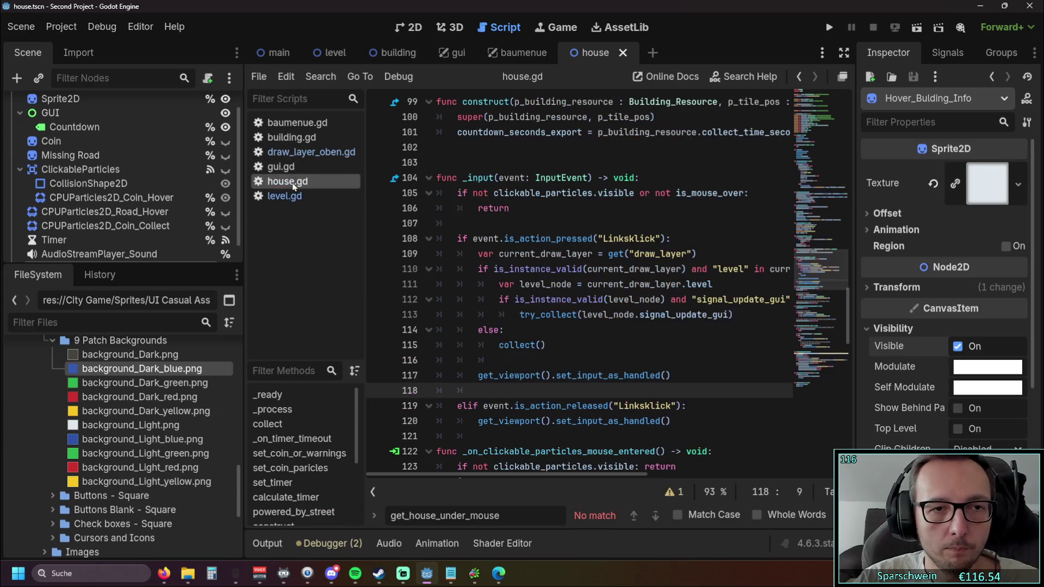
# Paste the outline-effect call into _draw, then undo it and remove the empty line.
pyautogui.scroll(6, 480, 237)
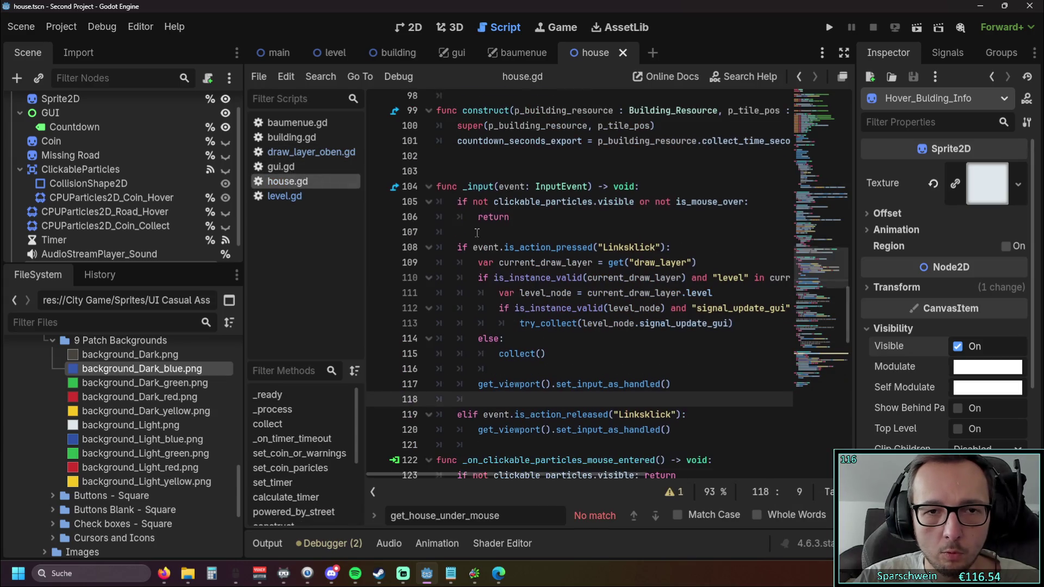
pyautogui.scroll(10, 480, 237)
pyautogui.hotkey('alt', 'Left')
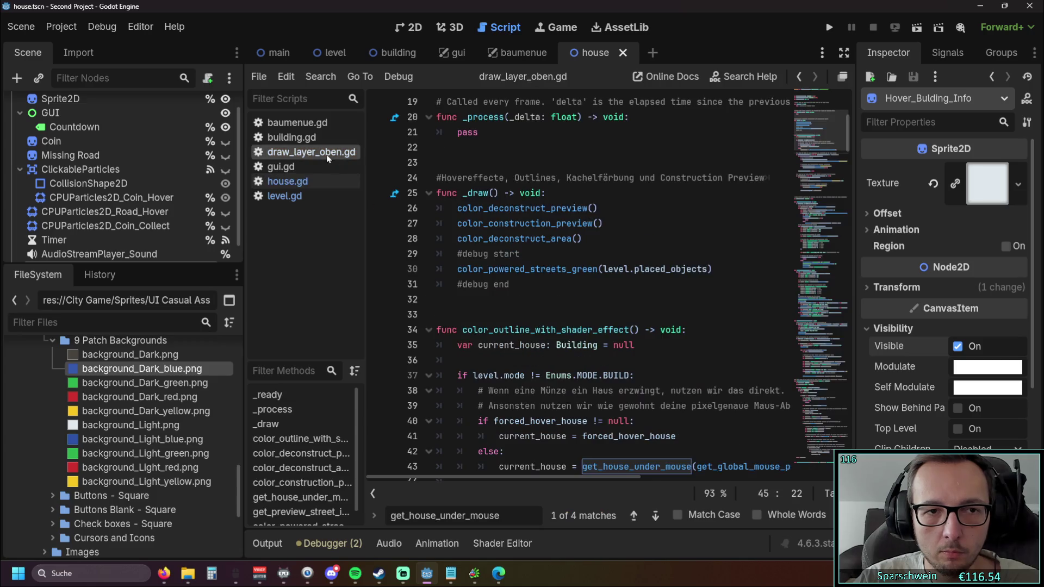
pyautogui.click(593, 239)
pyautogui.press('Return')
pyautogui.hotkey('ctrl', 'v')
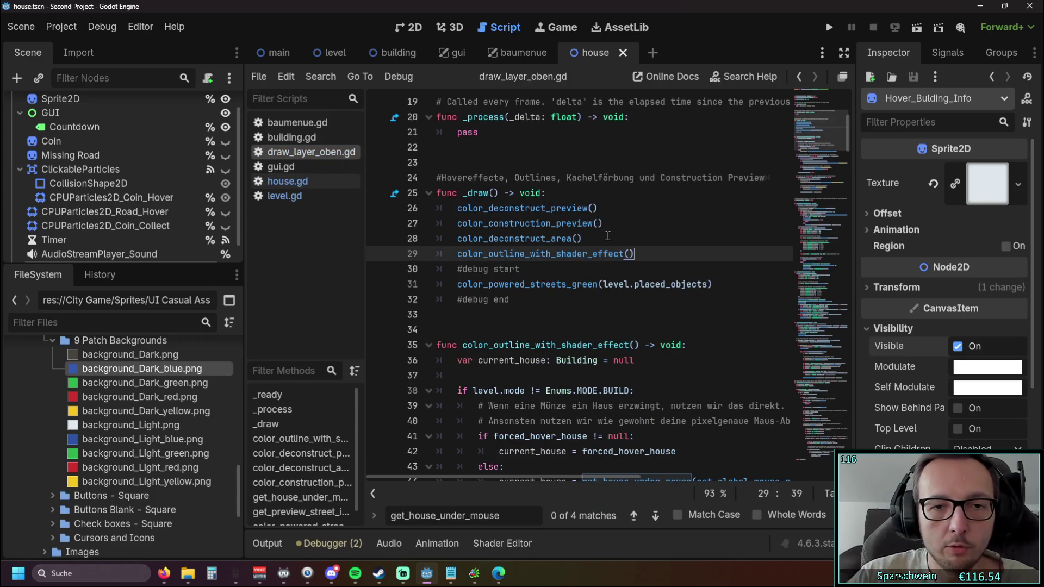
pyautogui.click(596, 274)
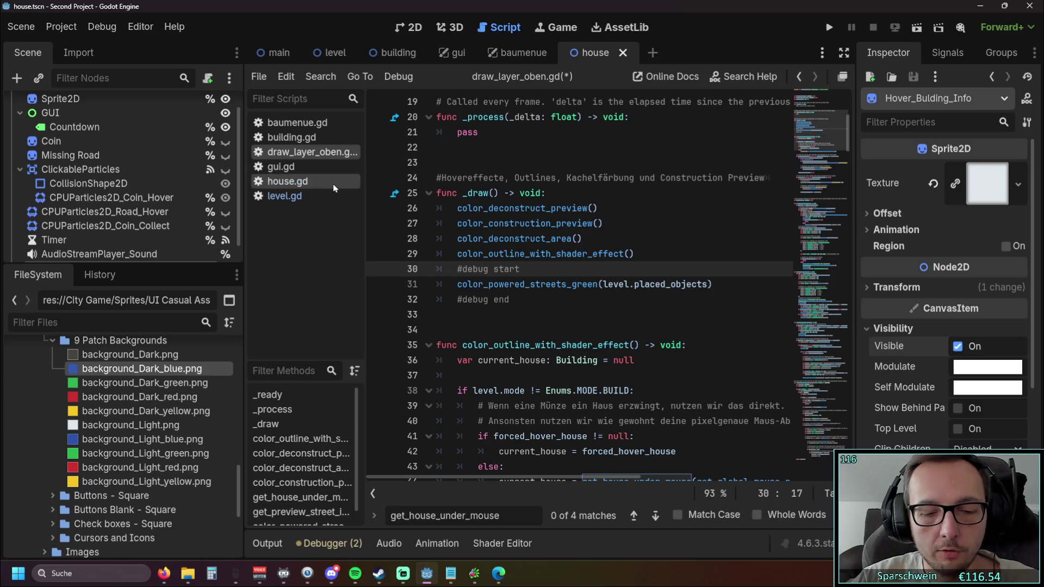
pyautogui.hotkey('ctrl', 'z')
pyautogui.hotkey('ctrl', 'z')
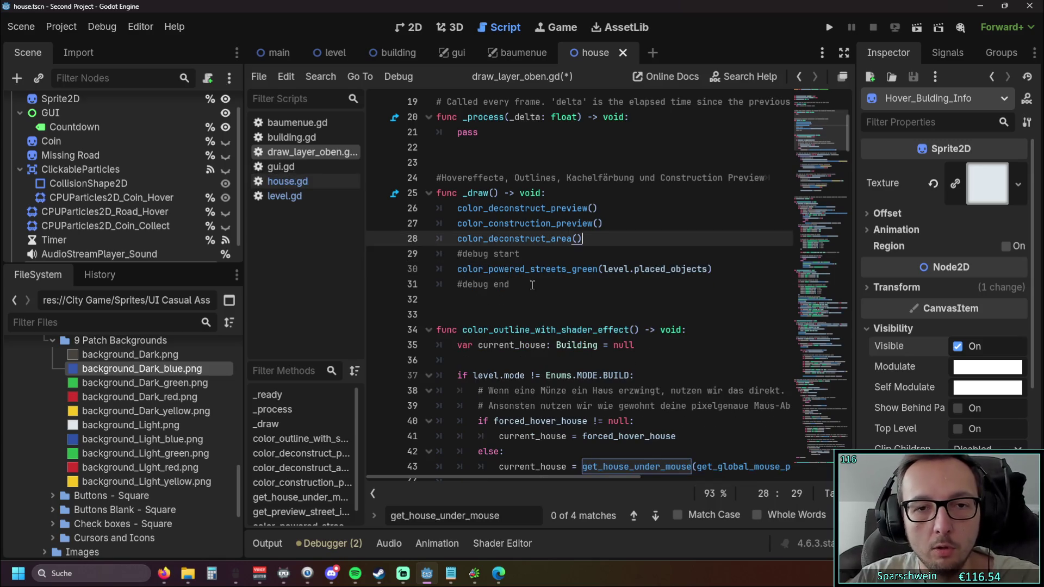
pyautogui.click(535, 285)
# Paste color_outline_with_shader_effect() into draw_layer_oben.gd's _process.
pyautogui.scroll(2, 535, 285)
pyautogui.click(286, 167)
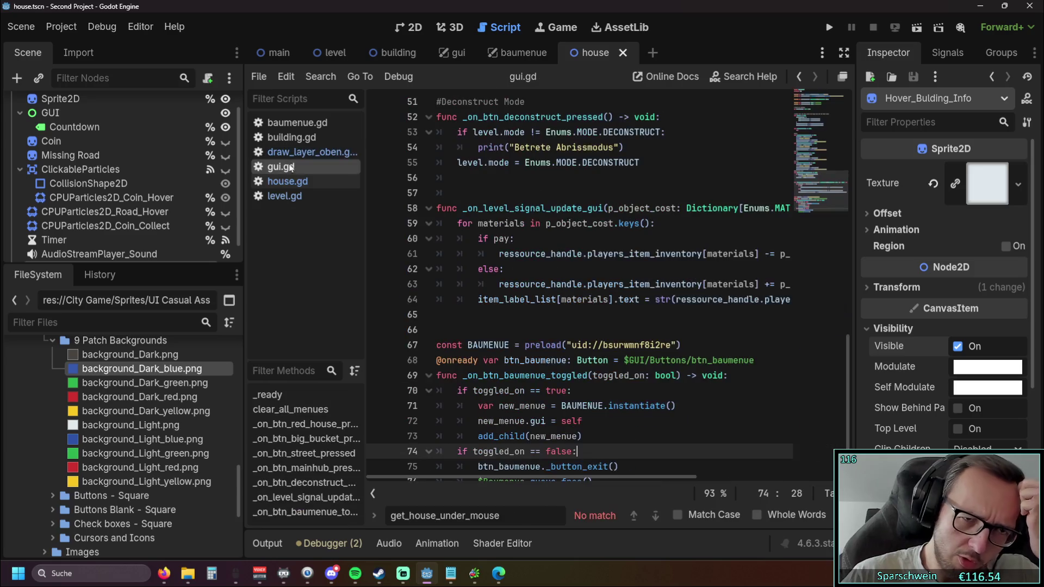
pyautogui.click(298, 153)
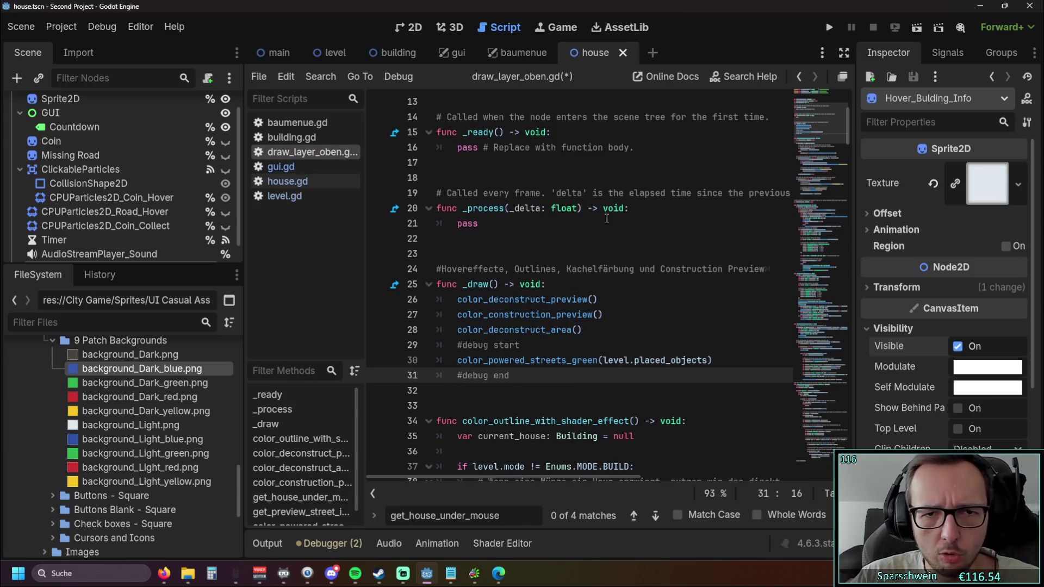
pyautogui.click(629, 208)
pyautogui.press('Return')
pyautogui.hotkey('ctrl', 'v')
pyautogui.press('Down')
pyautogui.press('Down')
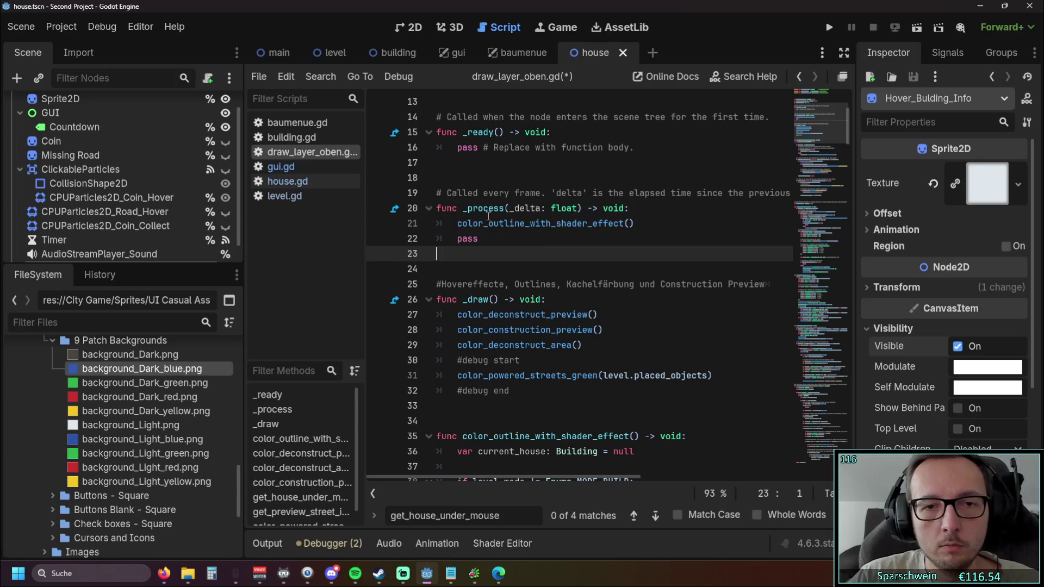
# Delete the redundant outline-effect call from level.gd's _process and run the game.
pyautogui.click(285, 196)
pyautogui.click(676, 330)
pyautogui.moveTo(742, 283); pyautogui.dragTo(381, 285)
pyautogui.press('BackSpace')
pyautogui.press('BackSpace')
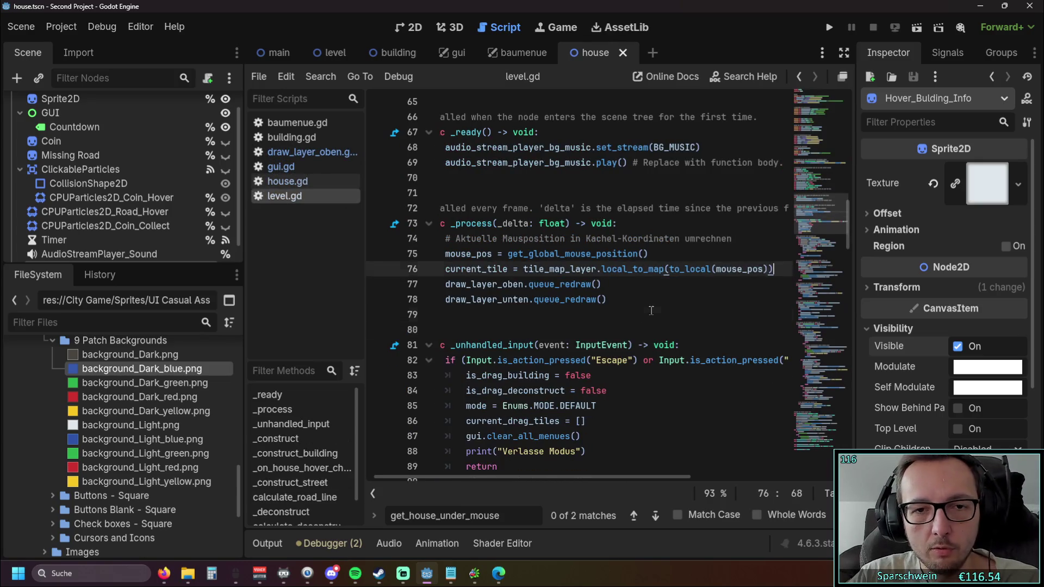
pyautogui.press('Down')
pyautogui.press('Down')
pyautogui.press('Down')
pyautogui.click(828, 27)
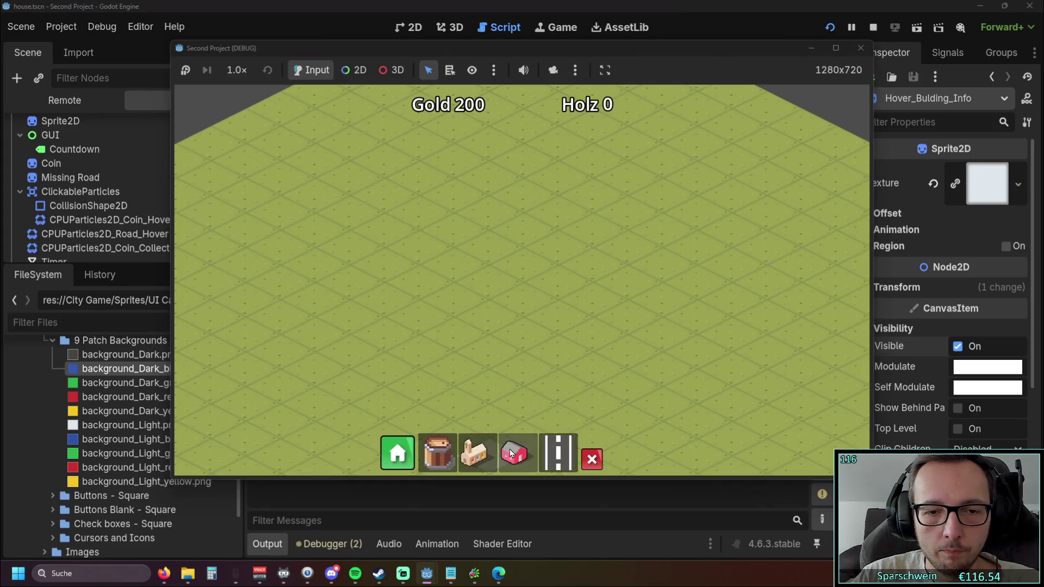
# Place a building near the map centre and lay a long road strip past the house.
pyautogui.click(511, 452)
pyautogui.click(490, 277)
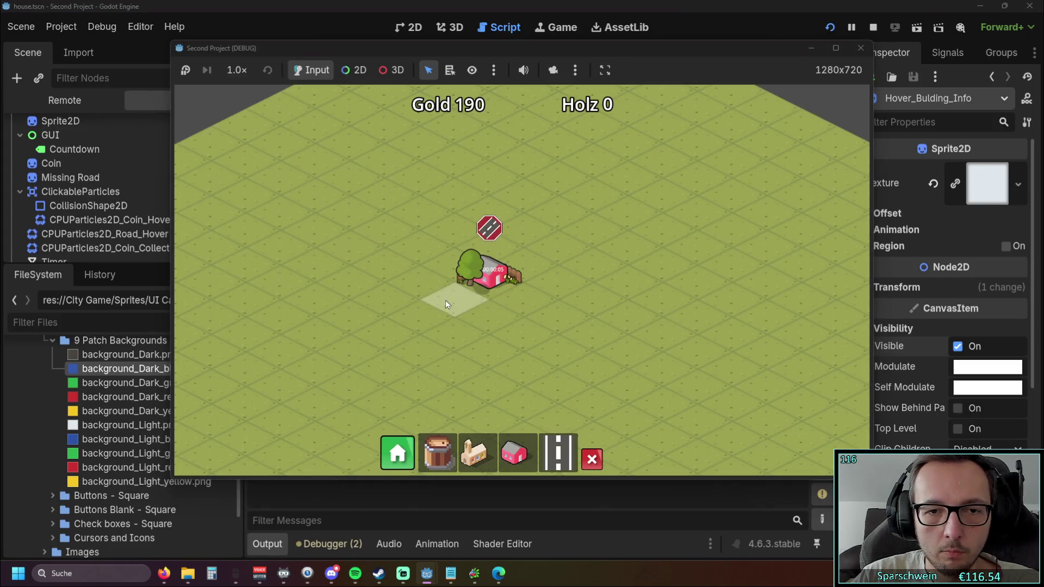
pyautogui.click(558, 453)
pyautogui.click(375, 380)
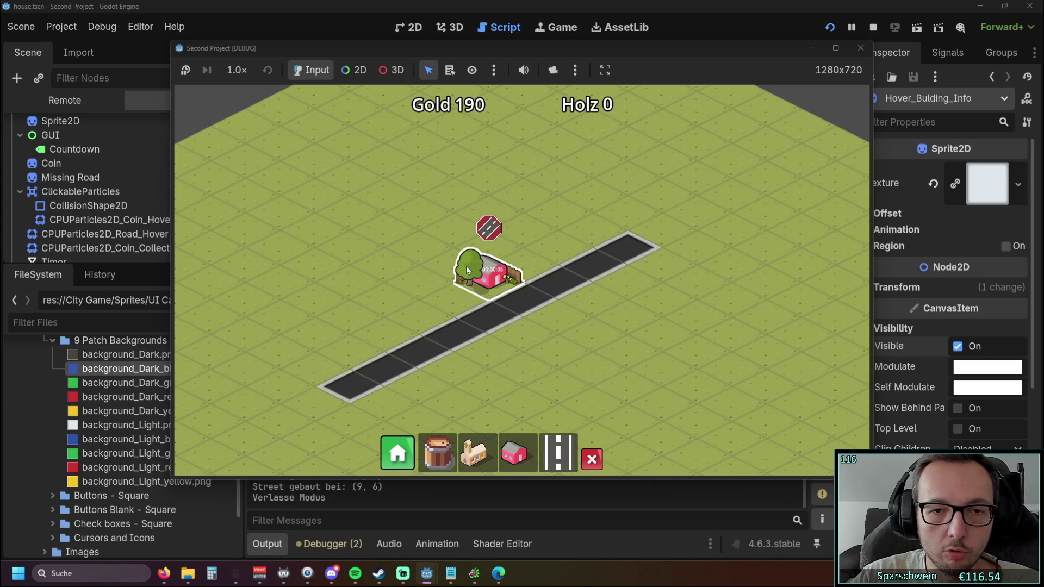
pyautogui.moveTo(388, 303); pyautogui.dragTo(446, 289)
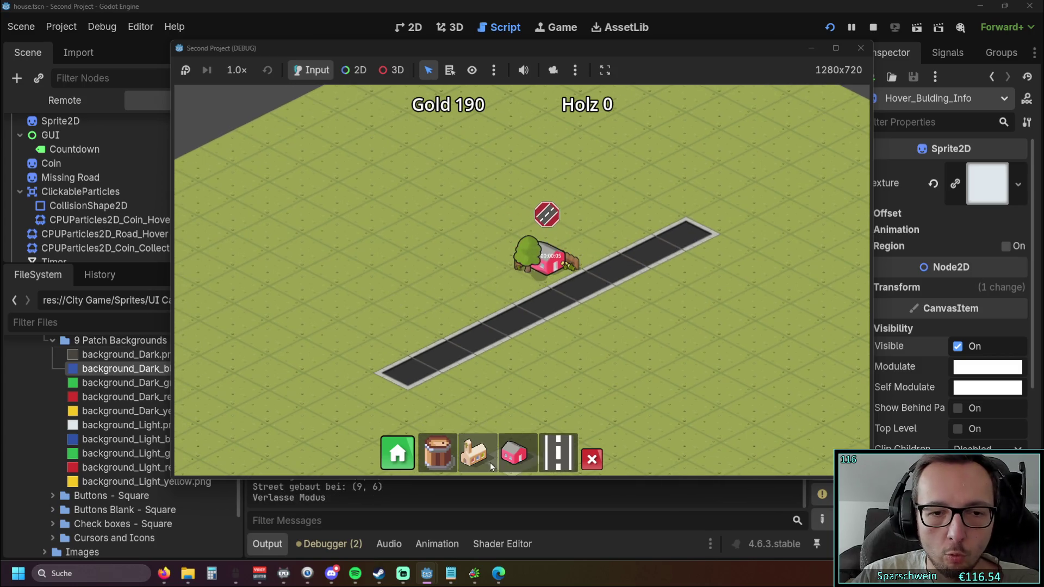
# Pick the main hub church and place it at the road's lower end.
pyautogui.click(474, 453)
pyautogui.click(481, 376)
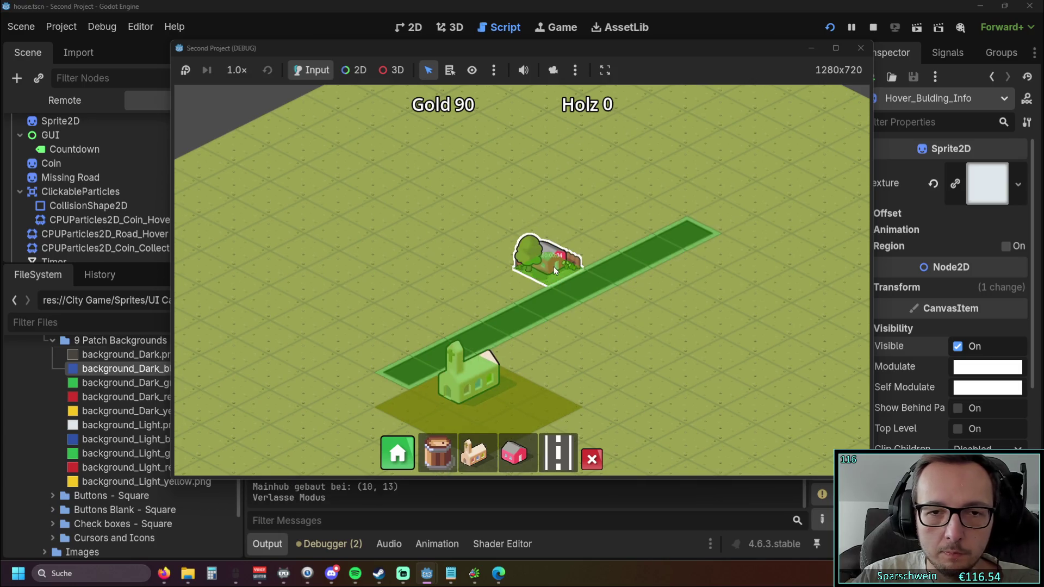
pyautogui.scroll(1, 595, 248)
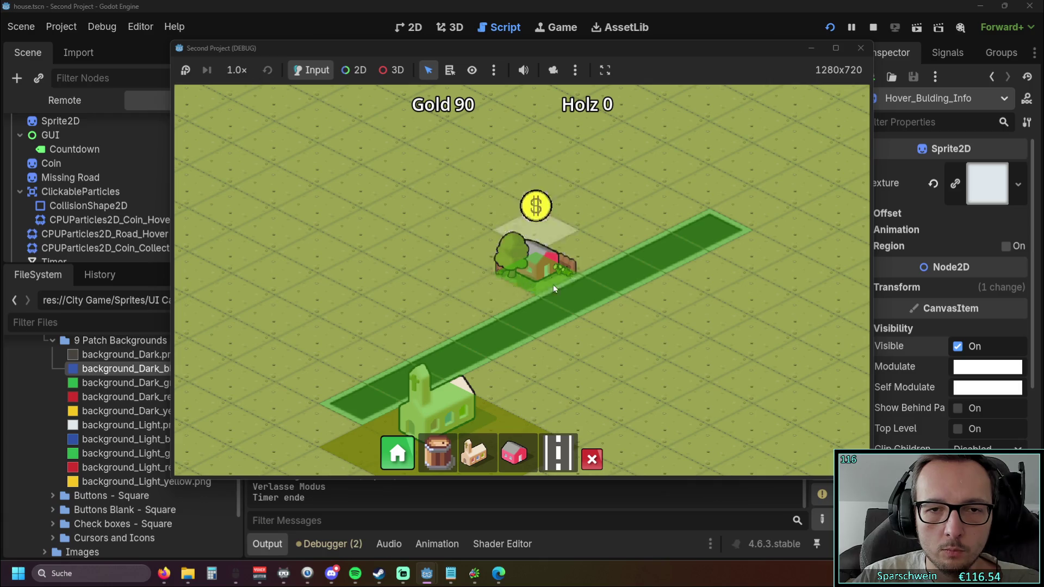
pyautogui.scroll(1, 611, 221)
pyautogui.scroll(1, 611, 220)
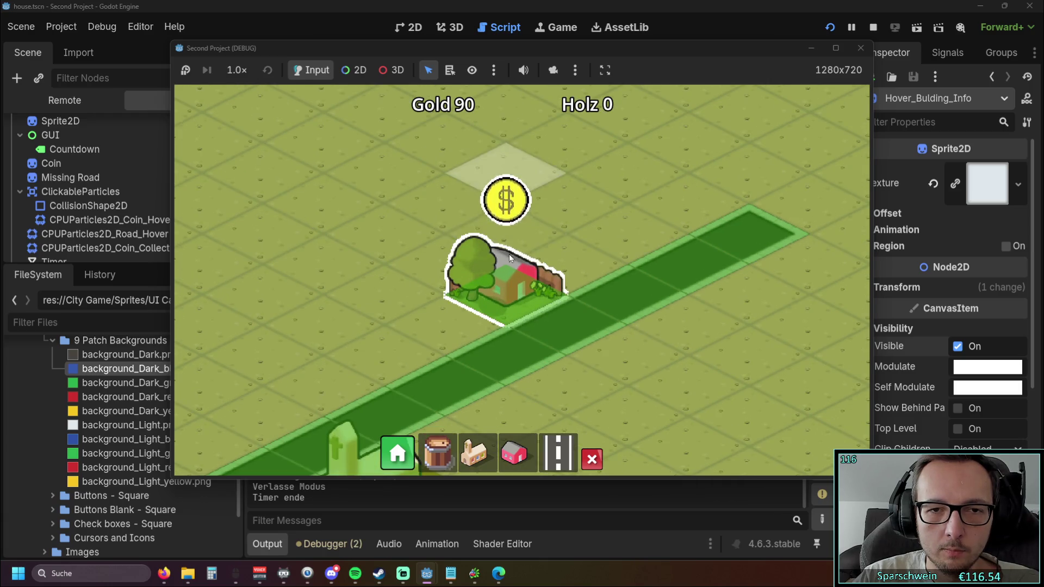
# Stop the test run and open draw_layer_oben.gd from the script list.
pyautogui.click(860, 48)
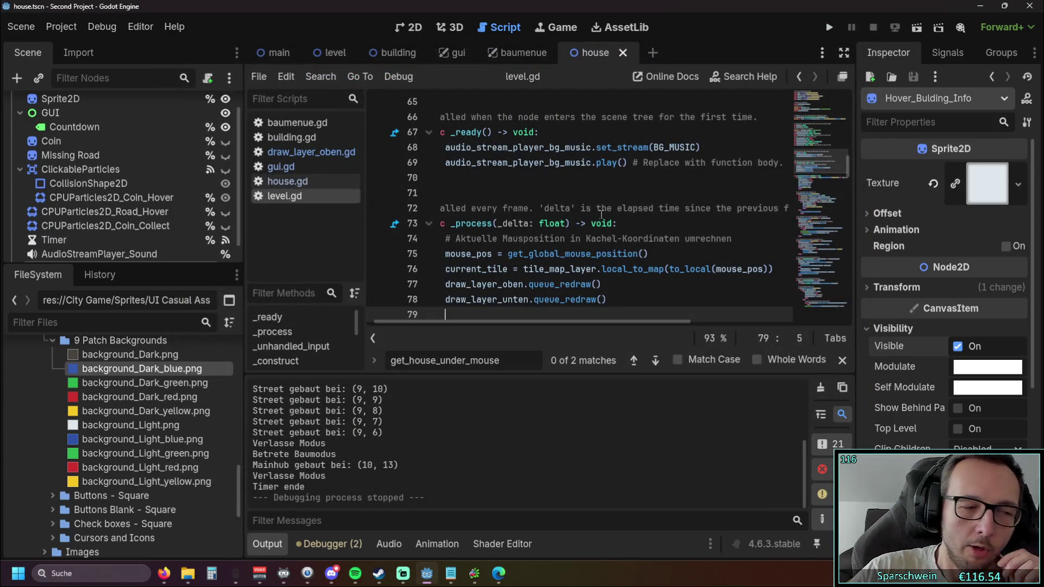
pyautogui.scroll(2, 570, 216)
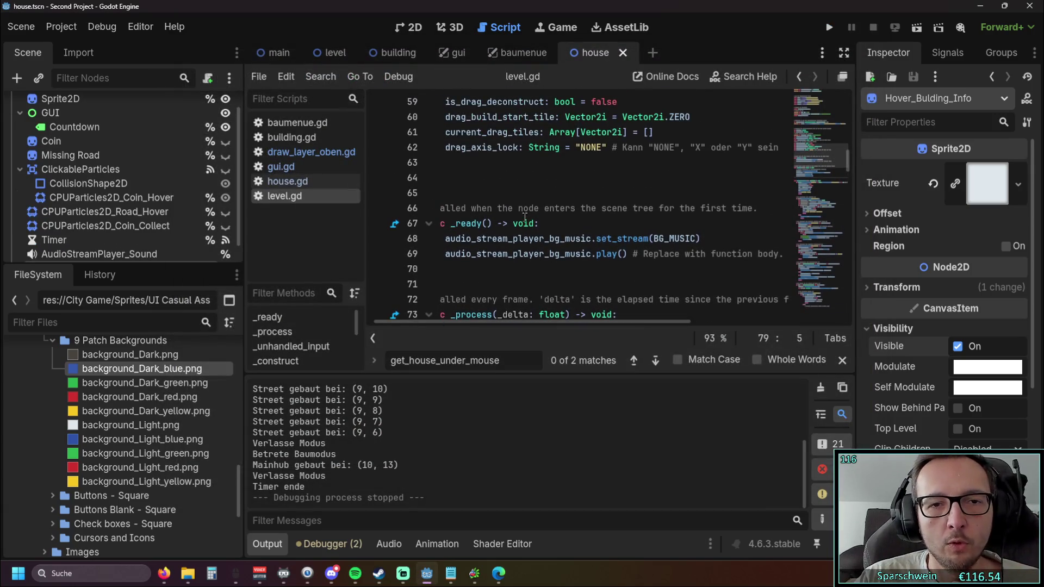
pyautogui.moveTo(462, 322); pyautogui.dragTo(351, 321)
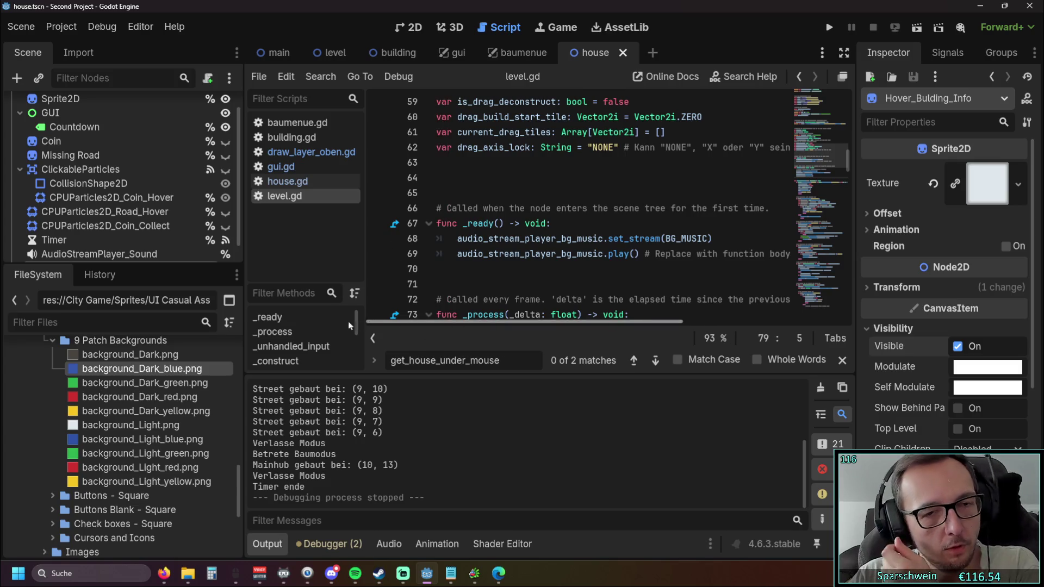
pyautogui.click(308, 153)
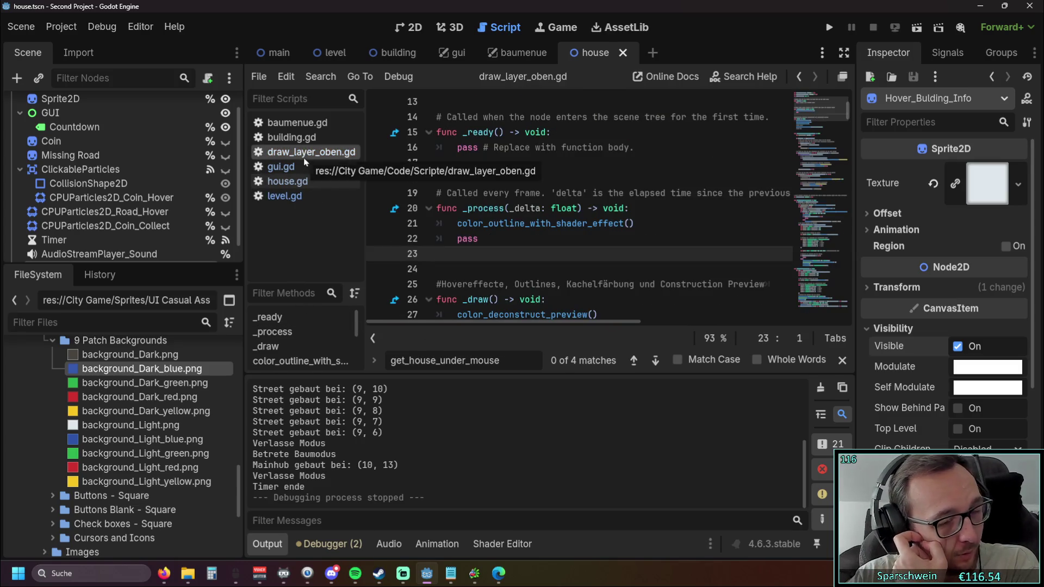
pyautogui.scroll(-3, 575, 215)
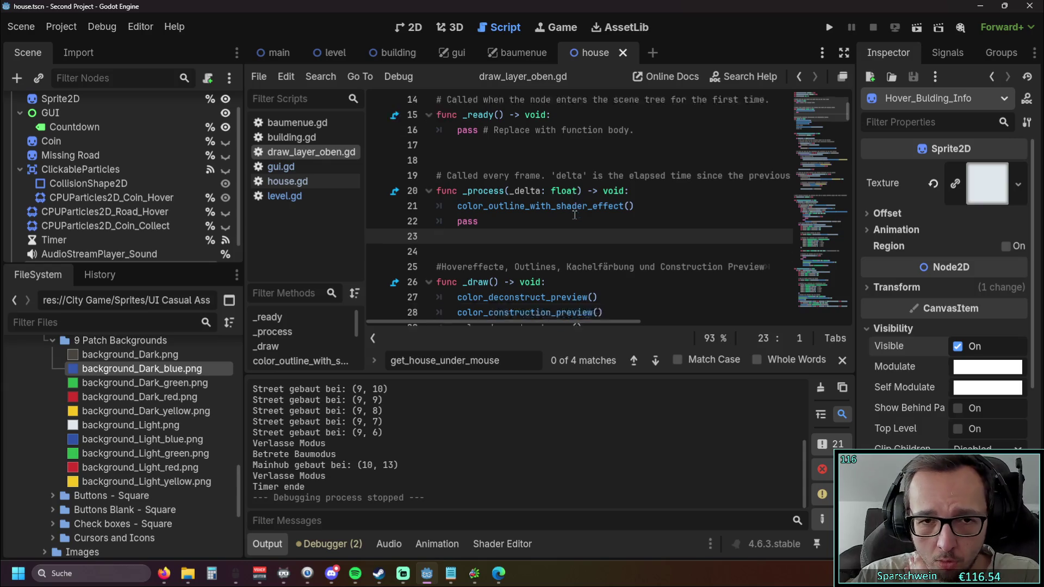
pyautogui.scroll(-4, 575, 215)
# Read through lines 45–46 of color_outline_with_shader_effect in draw_layer_oben.gd.
pyautogui.click(593, 282)
pyautogui.press('Up')
pyautogui.moveTo(513, 324); pyautogui.dragTo(634, 325)
pyautogui.click(702, 253)
pyautogui.press('Down')
pyautogui.press('Down')
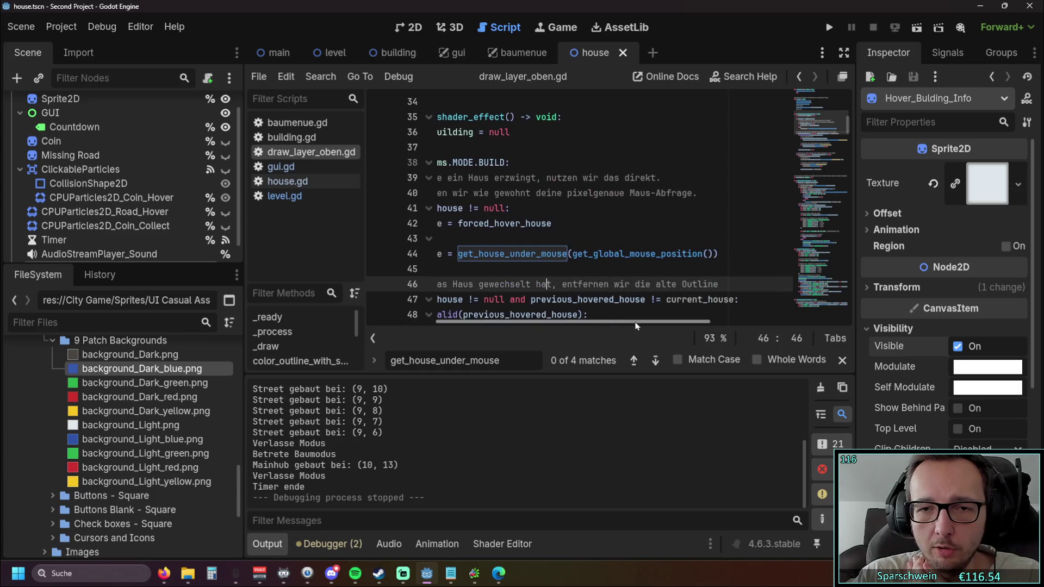
pyautogui.click(652, 254)
pyautogui.click(654, 284)
pyautogui.moveTo(560, 322)
pyautogui.mouseDown()
pyautogui.moveTo(538, 316)
pyautogui.moveTo(568, 324)
pyautogui.mouseUp()
# Highlight the get_house_under_mouse call on line 44 to study it, then clear the selection.
pyautogui.moveTo(745, 253); pyautogui.dragTo(486, 253)
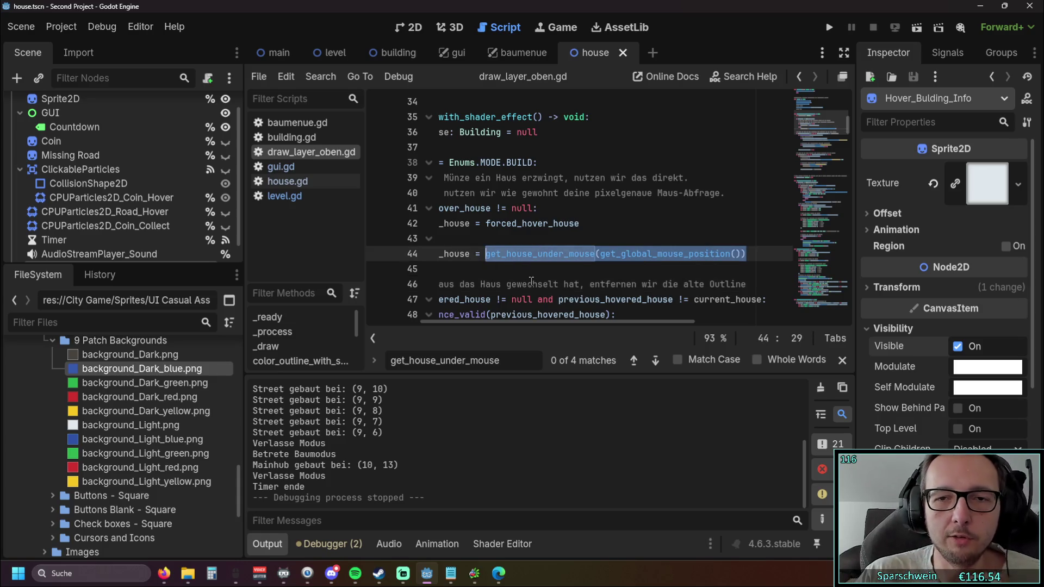
pyautogui.moveTo(515, 320); pyautogui.dragTo(484, 322)
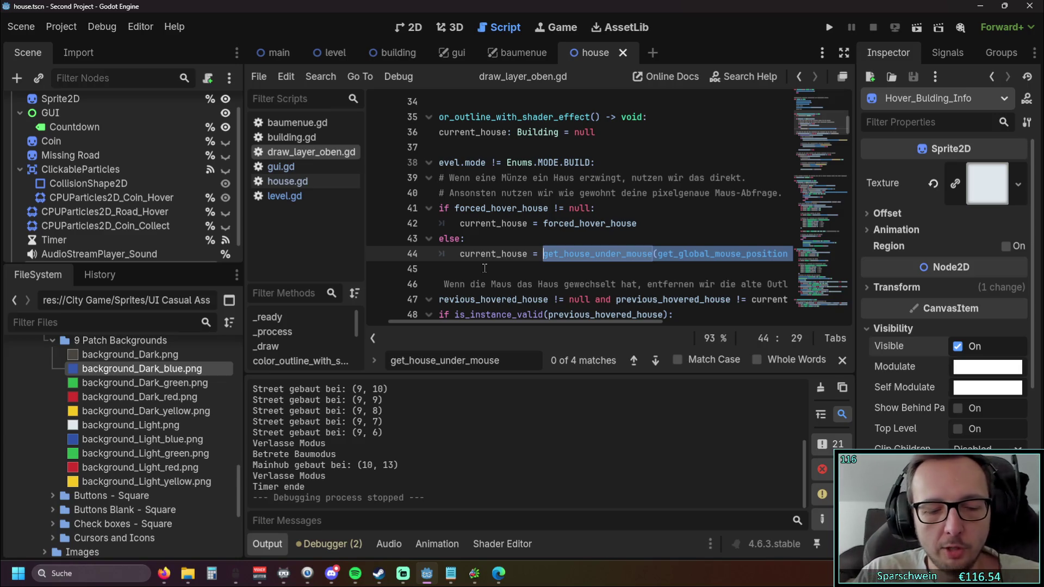
pyautogui.click(484, 268)
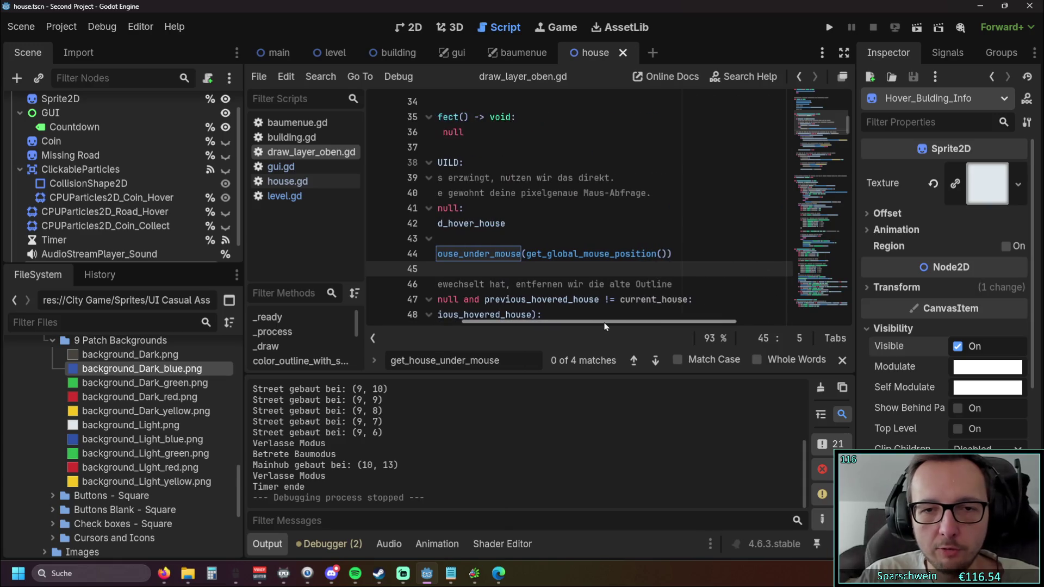
pyautogui.moveTo(548, 325); pyautogui.dragTo(592, 325)
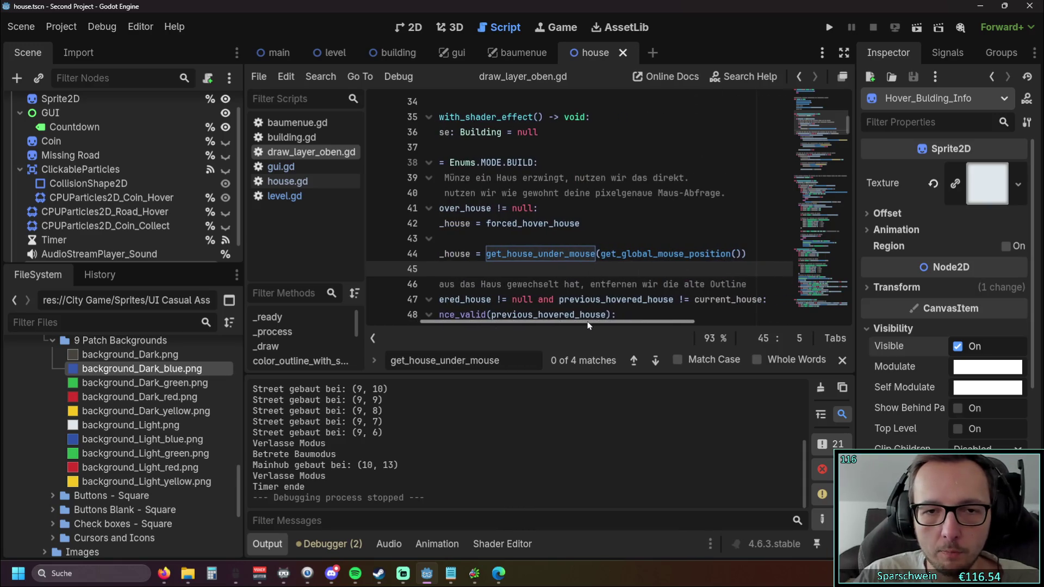
pyautogui.moveTo(750, 251); pyautogui.dragTo(485, 253)
pyautogui.hotkey('ctrl', 'c')
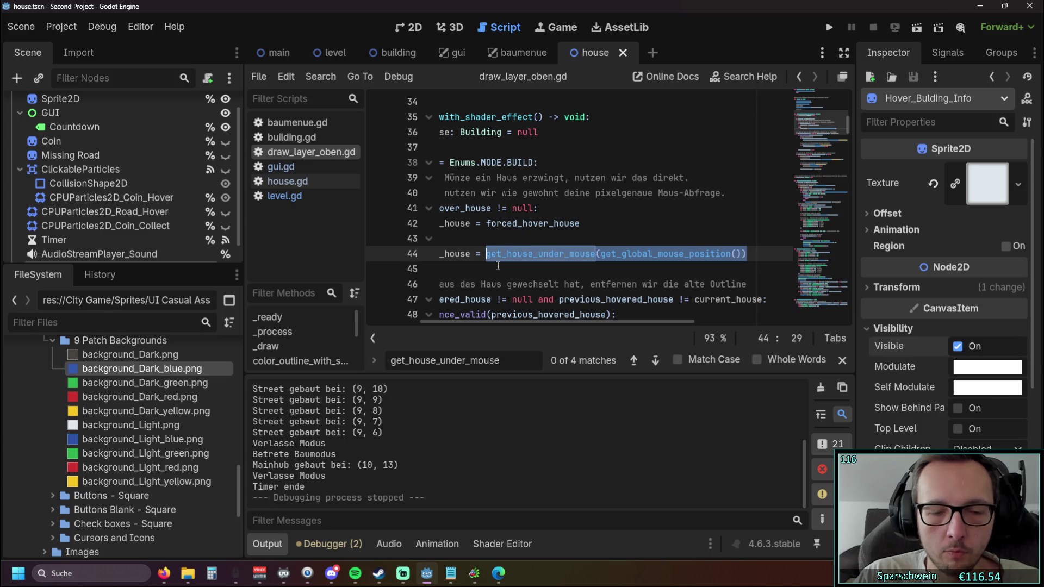
pyautogui.click(499, 270)
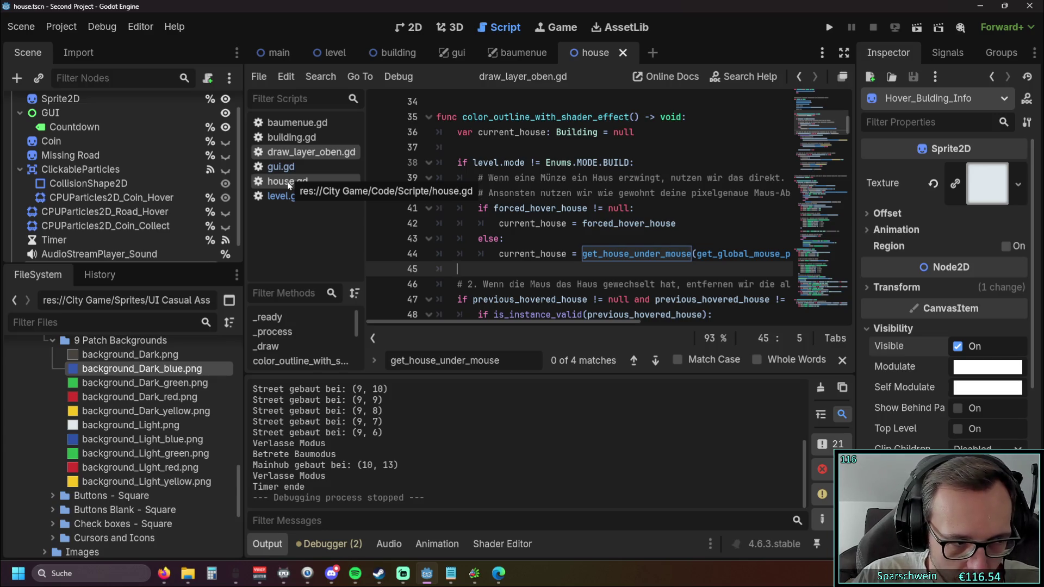
# Open house.gd and clear the indent on empty line 185.
pyautogui.click(289, 188)
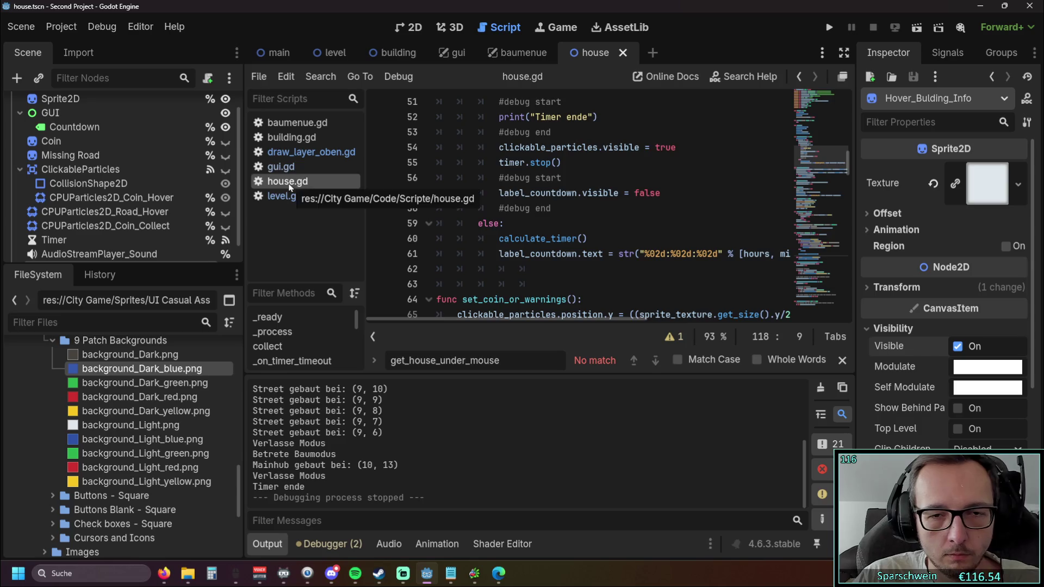
pyautogui.scroll(-10, 592, 256)
pyautogui.scroll(-20, 593, 257)
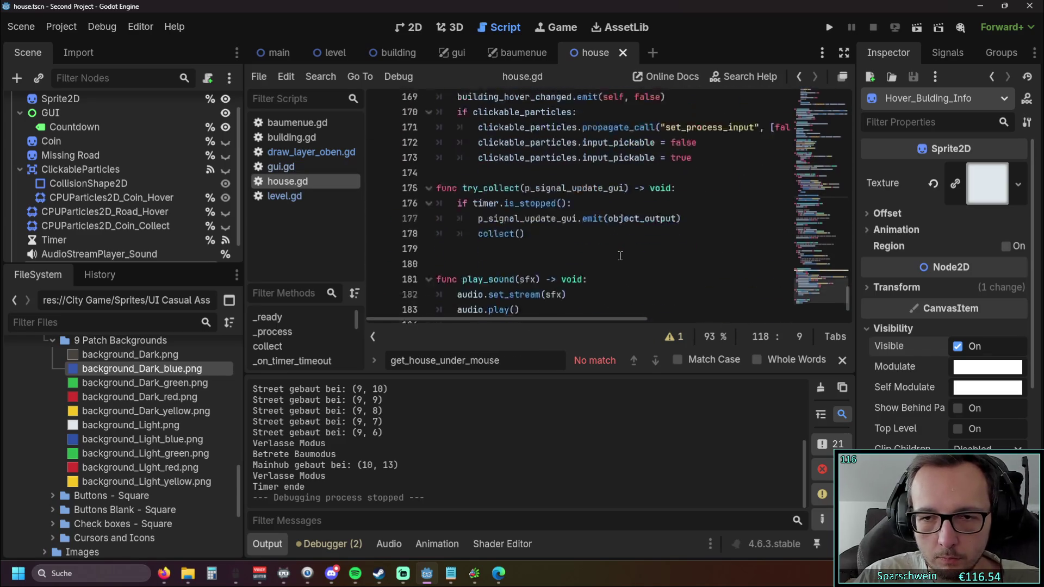
pyautogui.click(557, 283)
pyautogui.press('BackSpace')
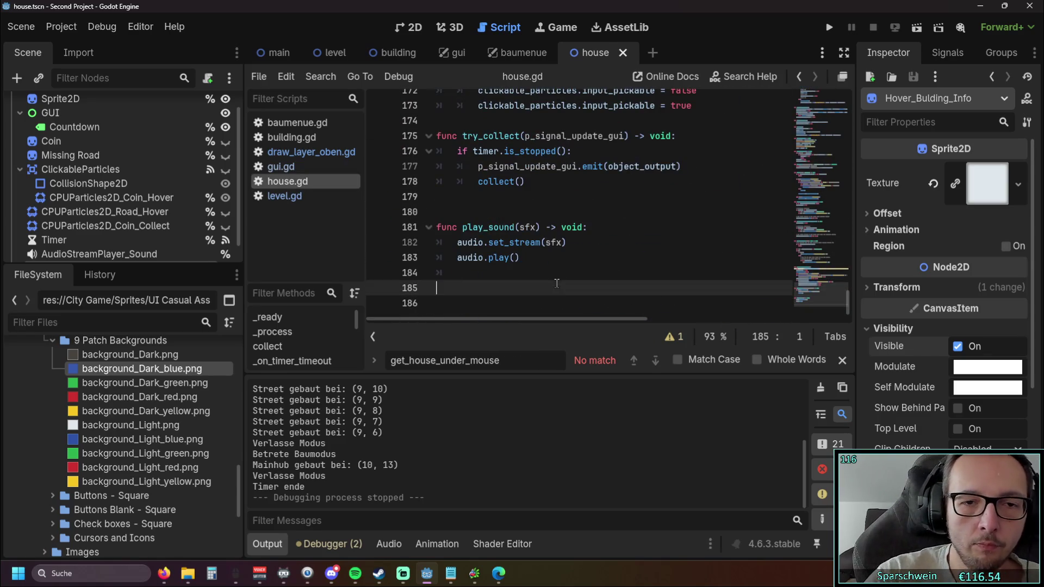
# Write a new function show_hover_building_info() -> void: with a pass body.
pyautogui.write('func')
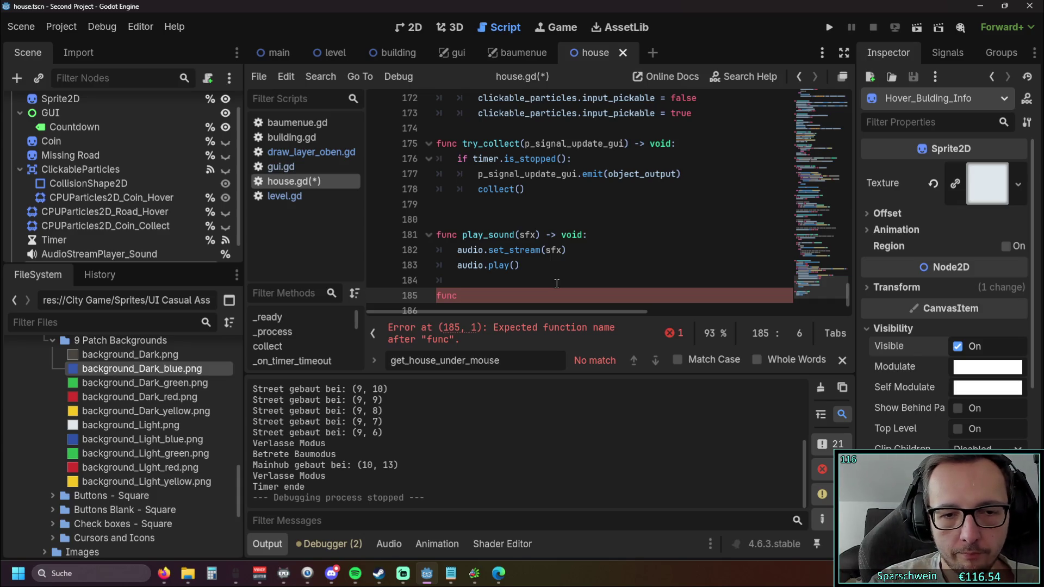
pyautogui.write('show')
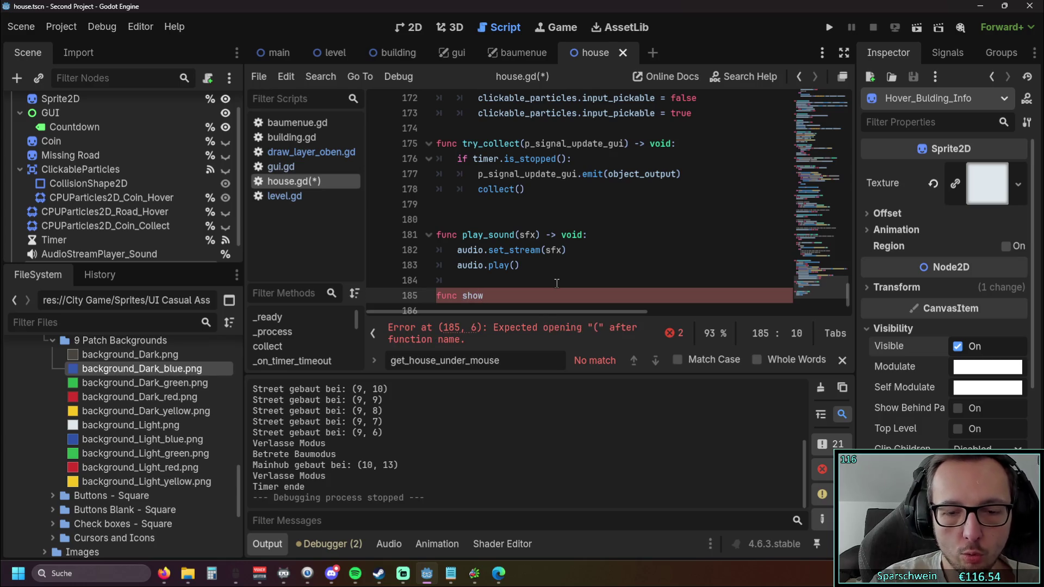
pyautogui.write('_')
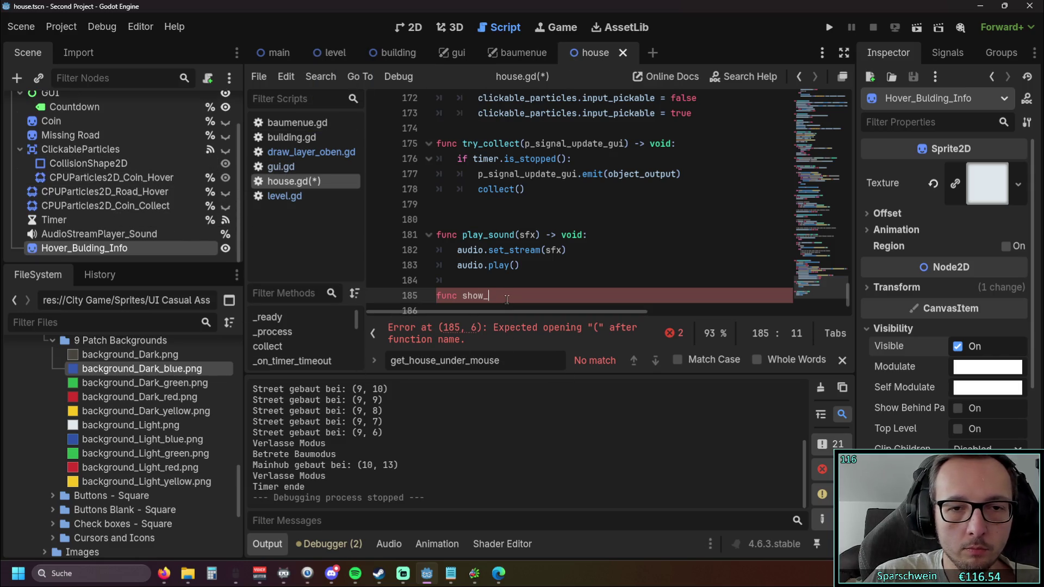
pyautogui.write('hover')
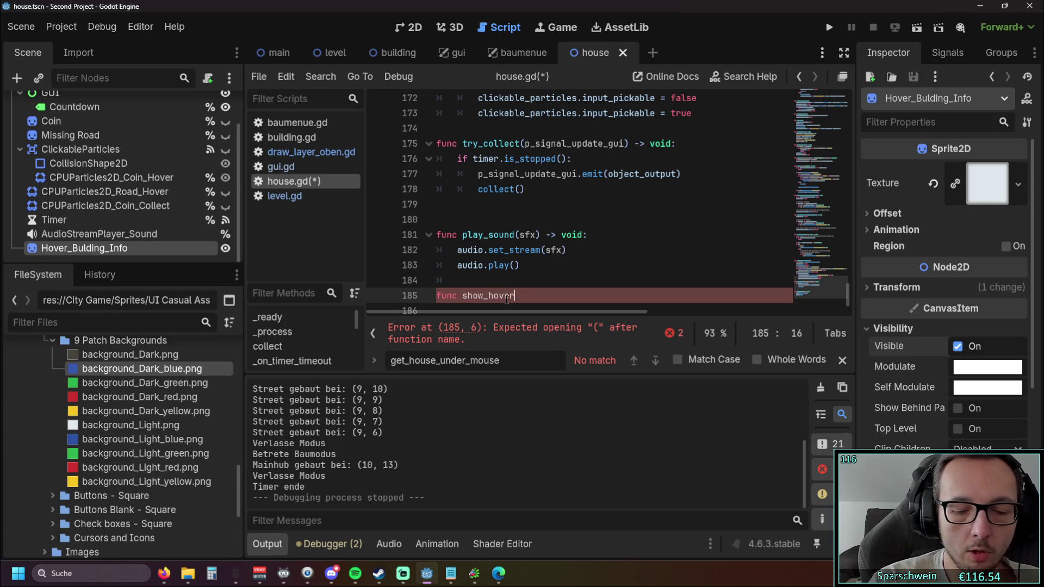
pyautogui.write('_building_info')
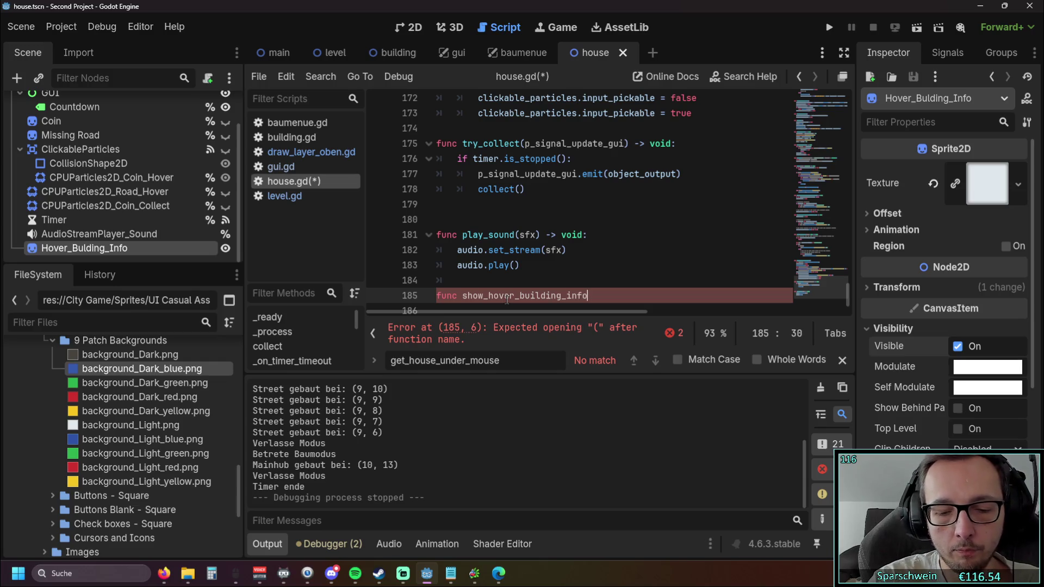
pyautogui.write('.')
pyautogui.press('BackSpace')
pyautogui.write('() -> v')
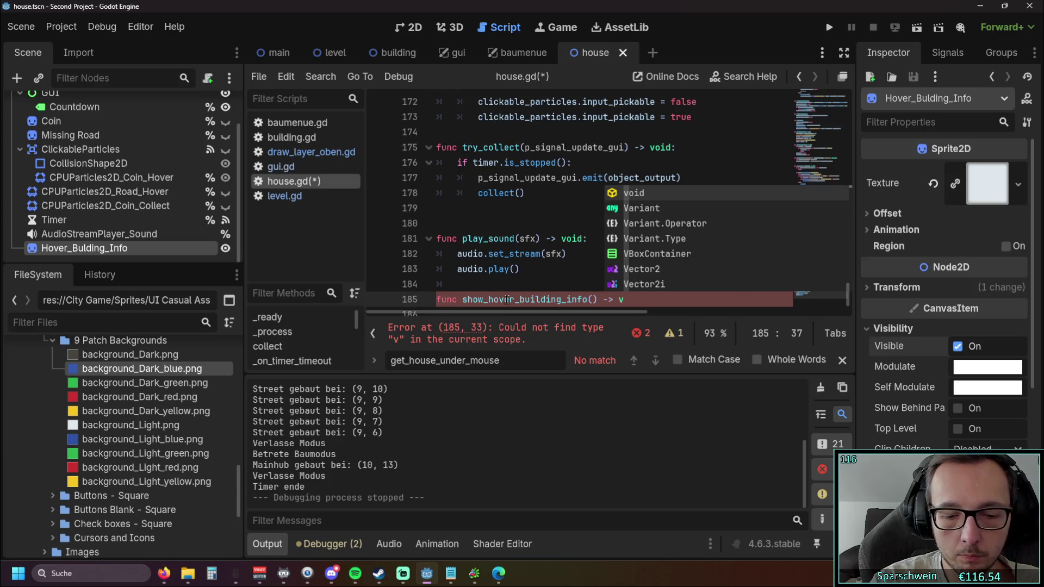
pyautogui.write('oid:')
pyautogui.press('Return')
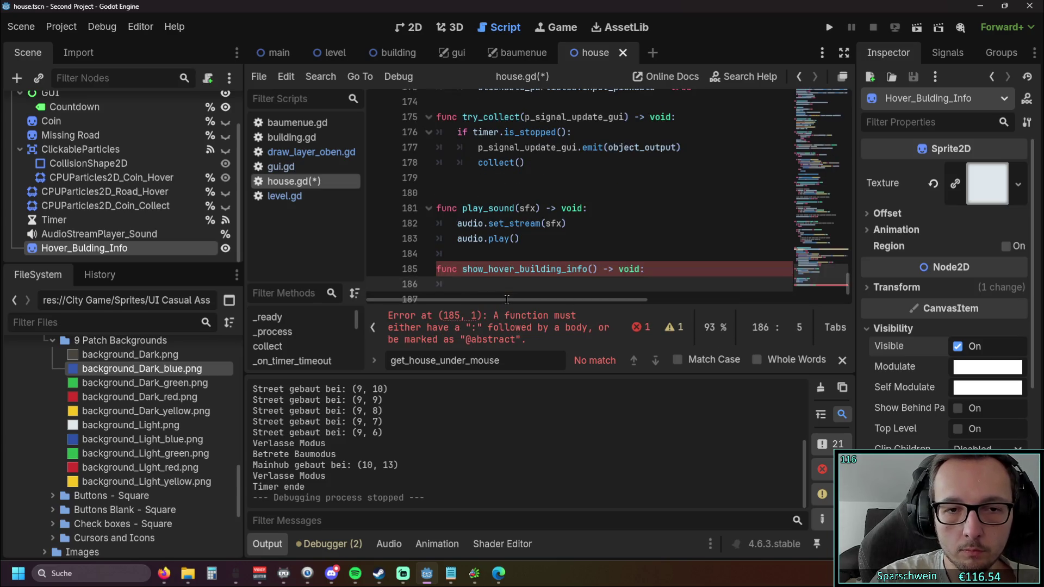
pyautogui.write('pass')
pyautogui.press('Return')
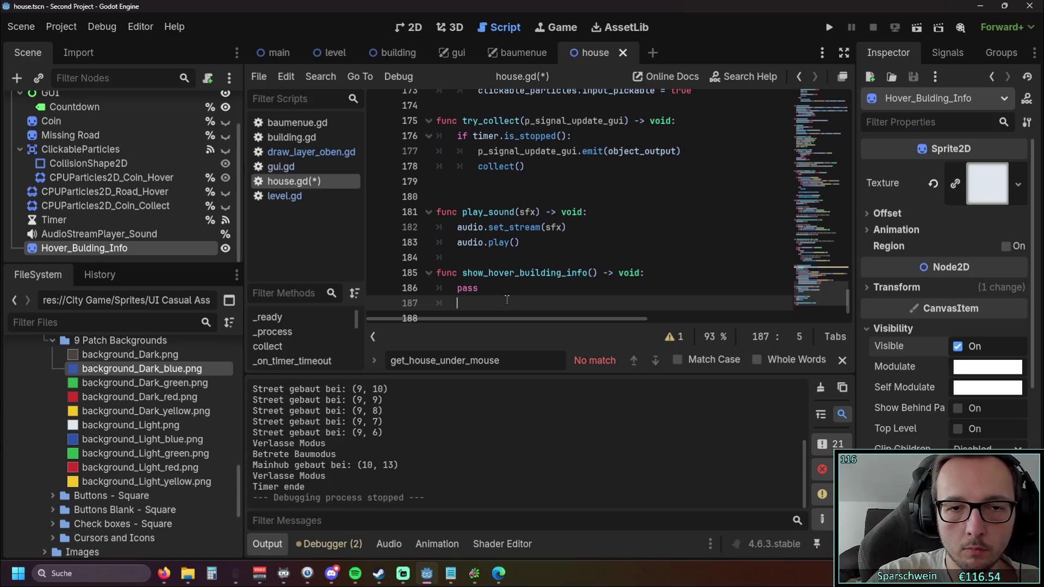
# Paste get_house_under_mouse(get_global_mouse_position()) on a new line 186 above pass.
pyautogui.click(648, 269)
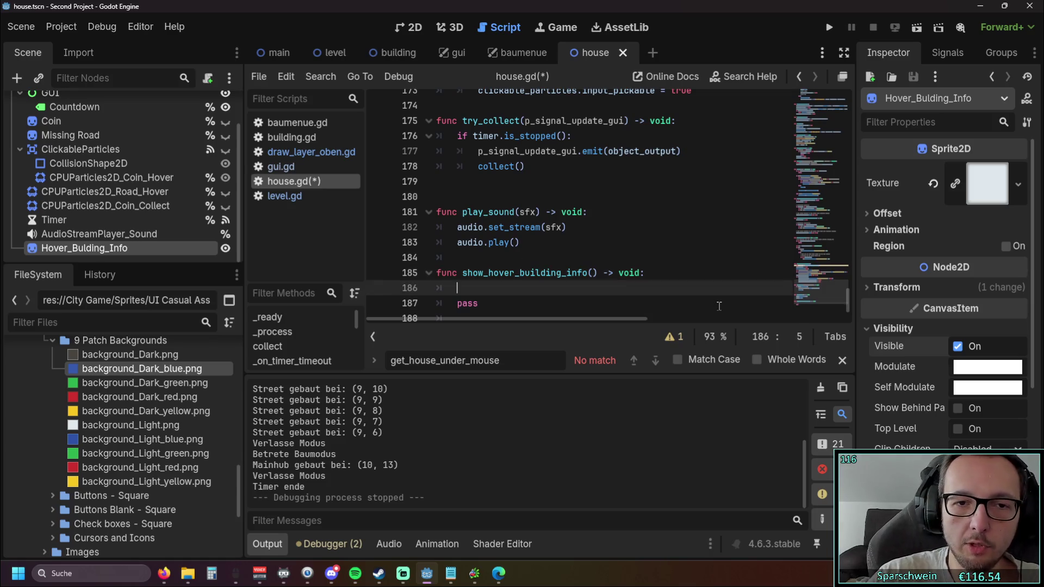
pyautogui.press('Return')
pyautogui.hotkey('ctrl', 'v')
pyautogui.press('Down')
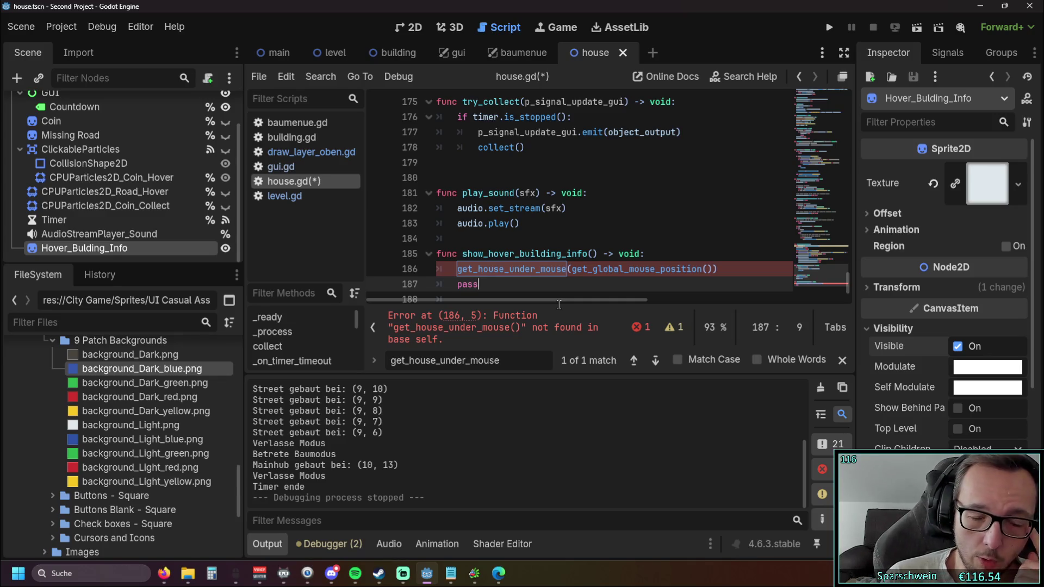
# Prefix line 186's get_house_under_mouse call with a draw_layer_oben reference.
pyautogui.click(451, 270)
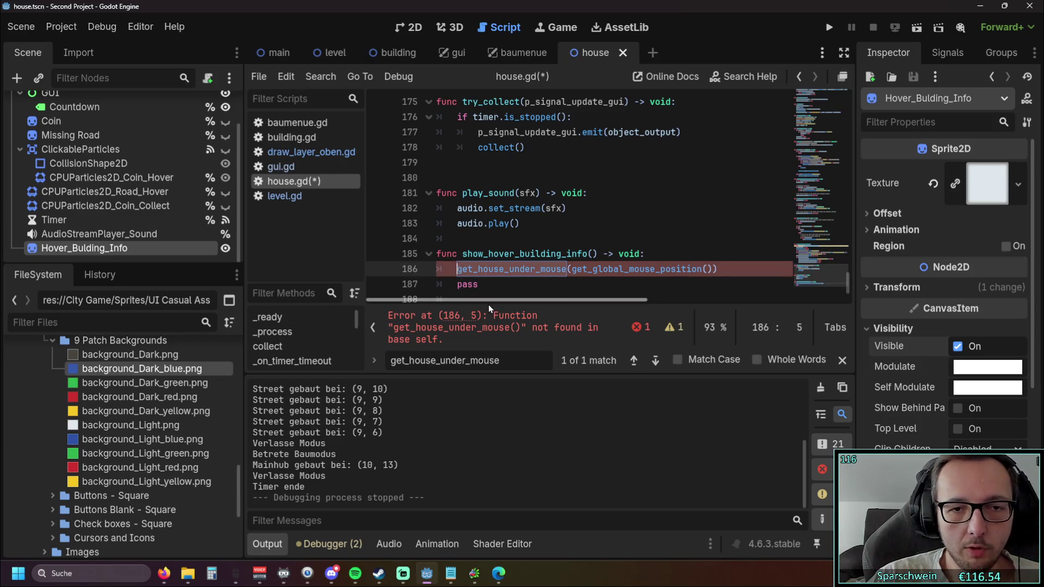
pyautogui.write('draw')
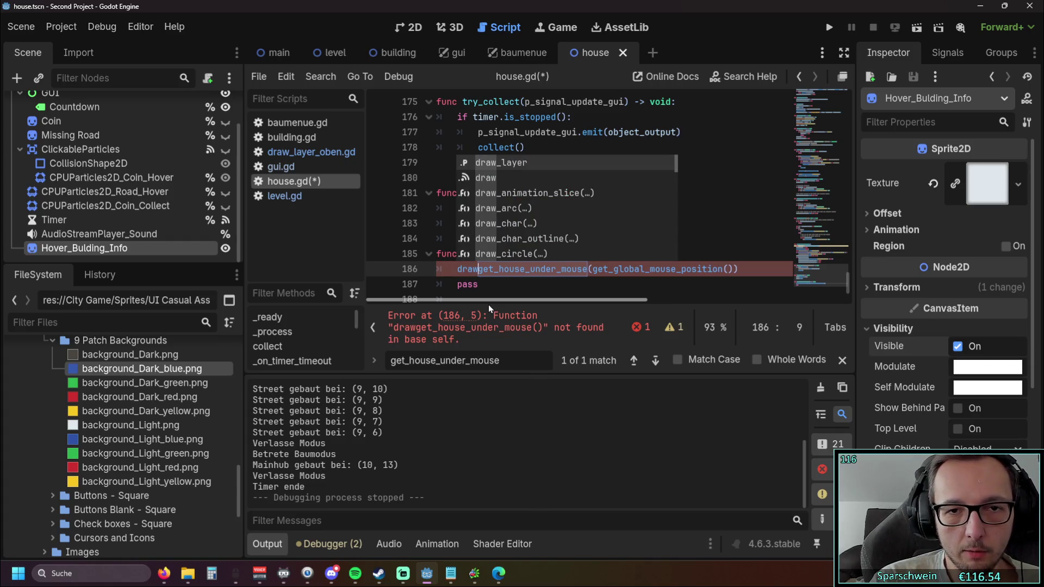
pyautogui.write('_layer')
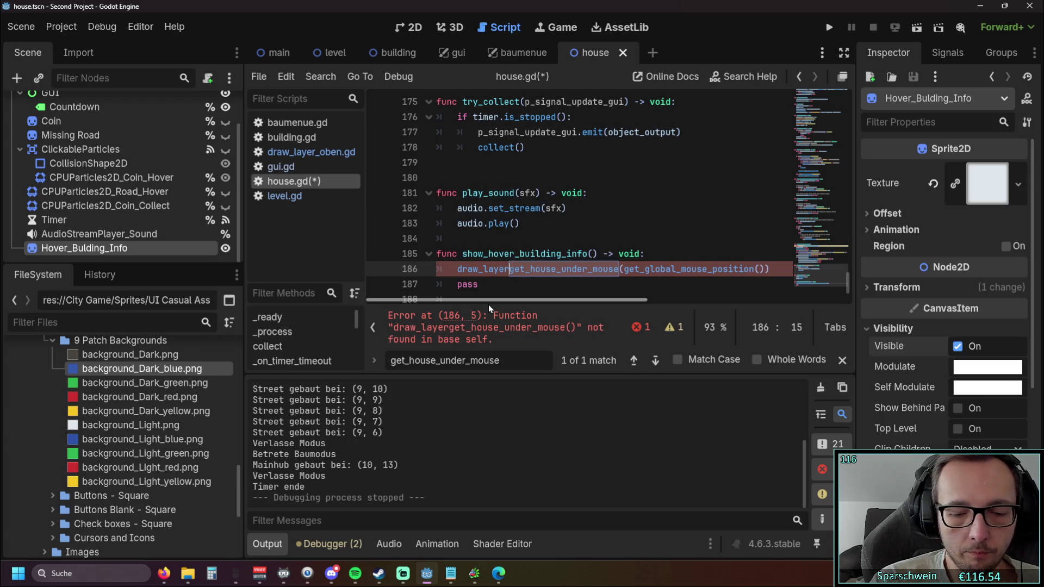
pyautogui.write('_oben')
pyautogui.write('.')
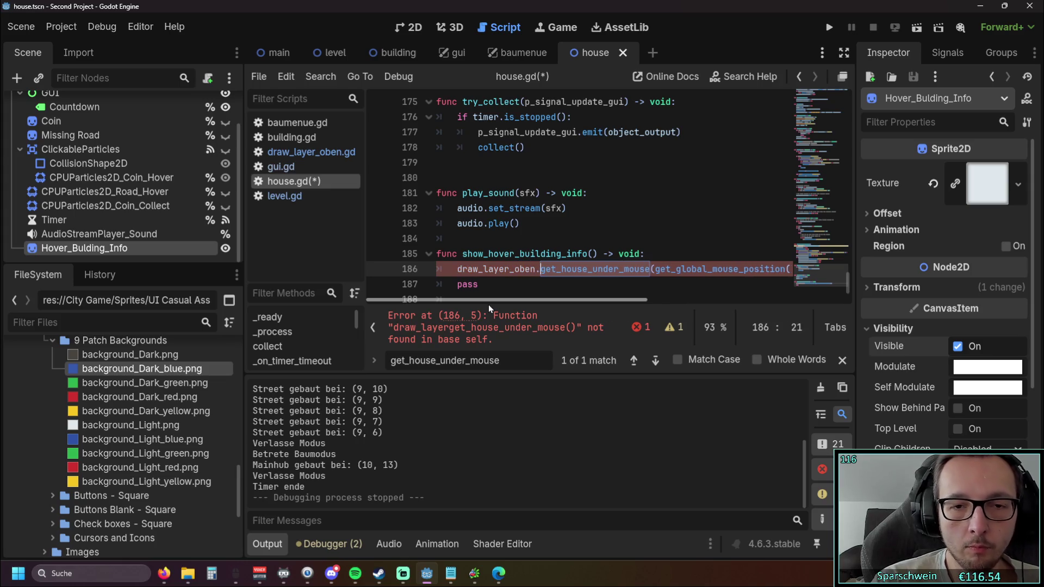
pyautogui.click(616, 223)
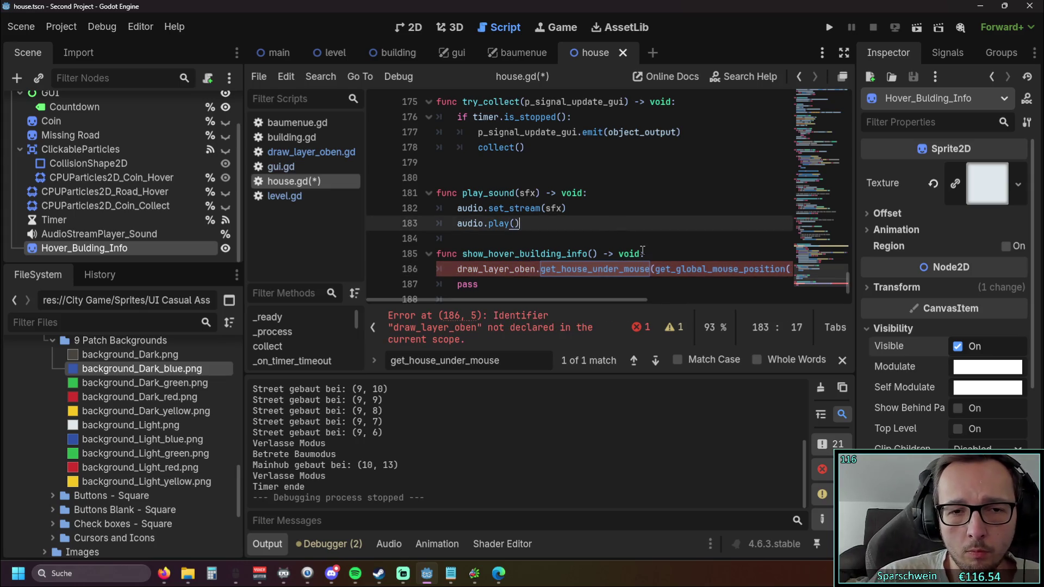
# Collapse the 9 Patch Backgrounds, Scripte and Scenes folders, then expand Scripte to list scripts.
pyautogui.moveTo(819, 267); pyautogui.dragTo(818, 95)
pyautogui.scroll(-3, 603, 157)
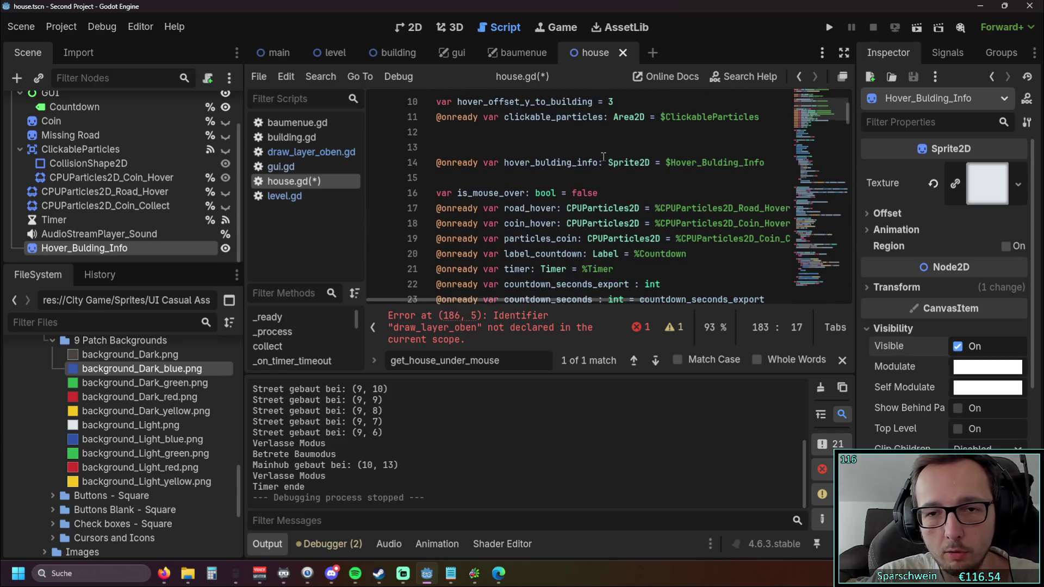
pyautogui.scroll(2, 164, 193)
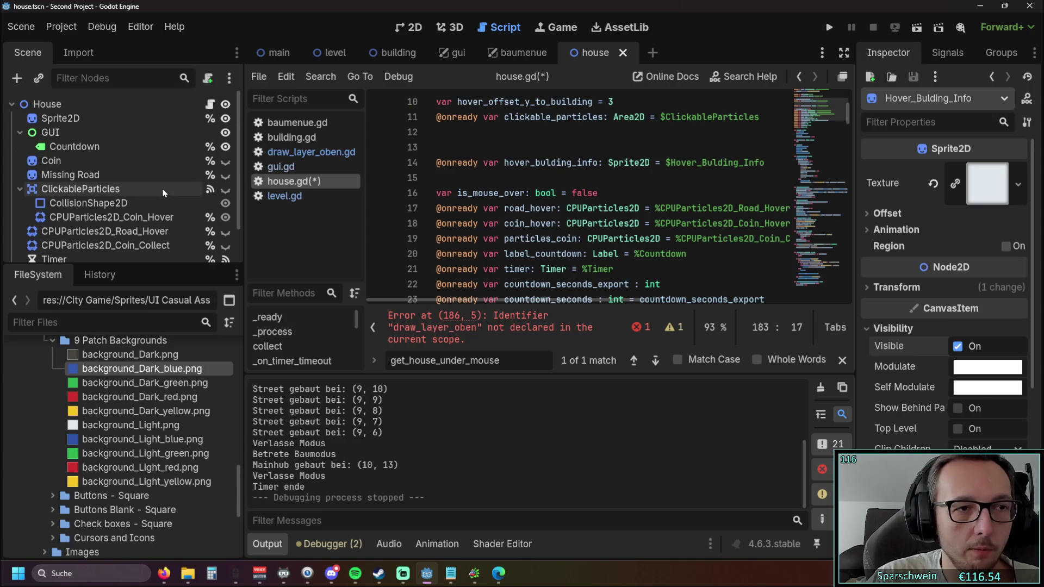
pyautogui.scroll(5, 48, 464)
pyautogui.click(50, 468)
pyautogui.scroll(5, 83, 441)
pyautogui.click(36, 499)
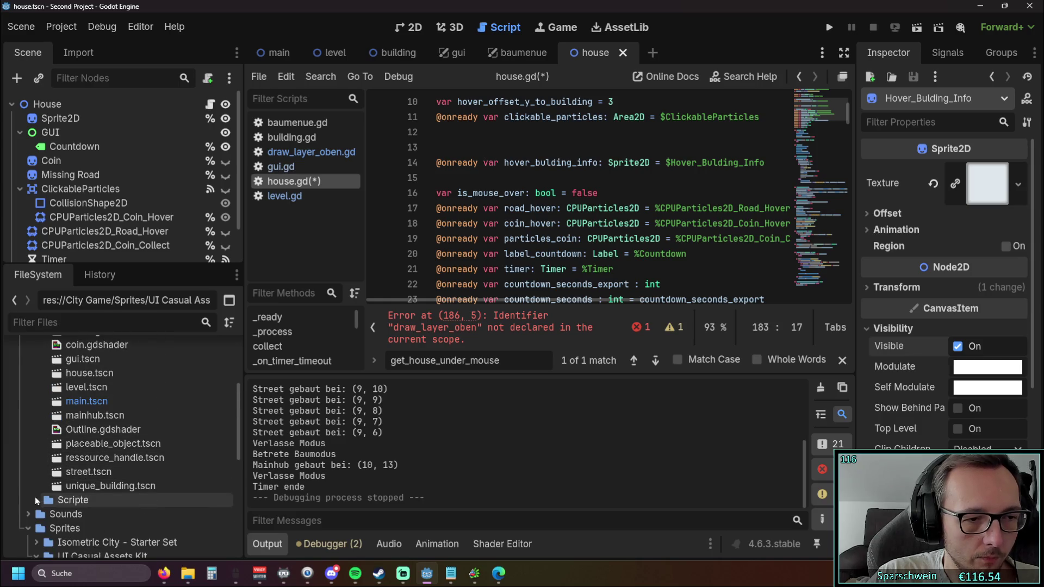
pyautogui.scroll(3, 35, 462)
pyautogui.click(36, 432)
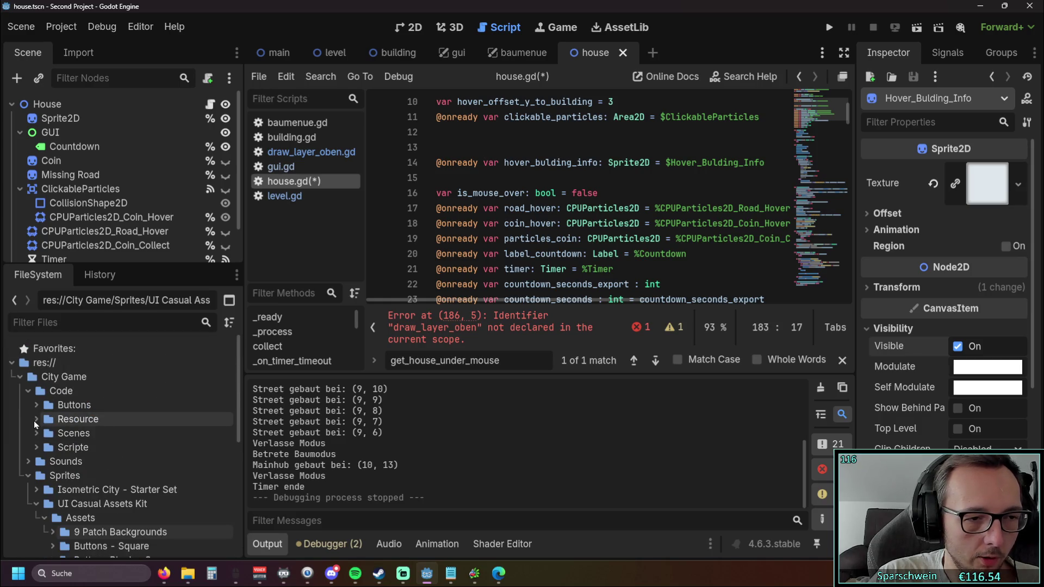
pyautogui.click(35, 447)
pyautogui.scroll(-4, 67, 425)
# Drag draw_layer_oben.gd into house.gd as a preload line, then delete that line again.
pyautogui.moveTo(107, 420)
pyautogui.mouseDown()
pyautogui.moveTo(356, 233)
pyautogui.moveTo(517, 185)
pyautogui.moveTo(143, 399)
pyautogui.moveTo(516, 147)
pyautogui.mouseUp()
pyautogui.scroll(1, 525, 194)
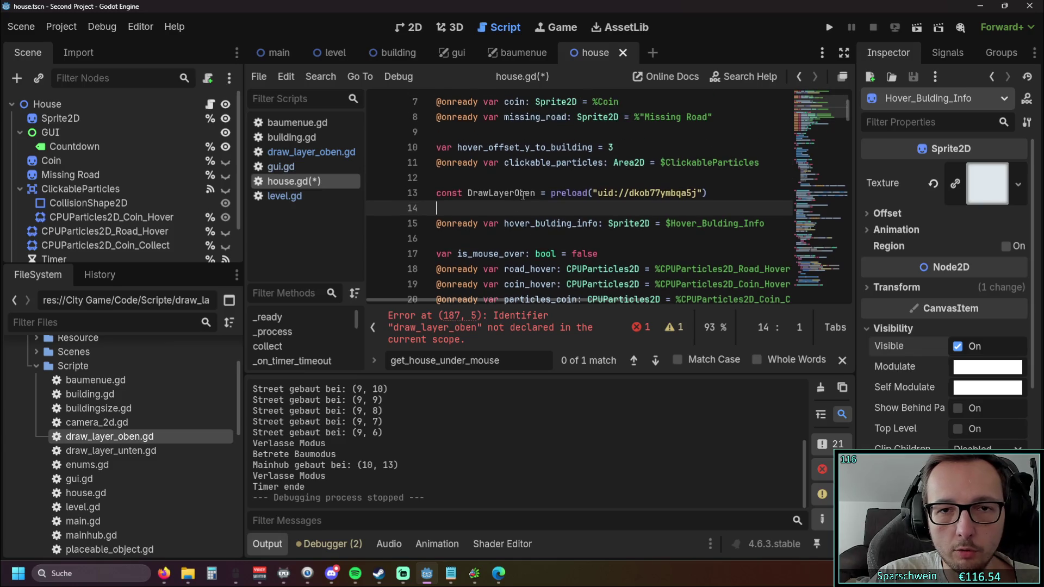
pyautogui.tripleClick(423, 197)
pyautogui.press('BackSpace')
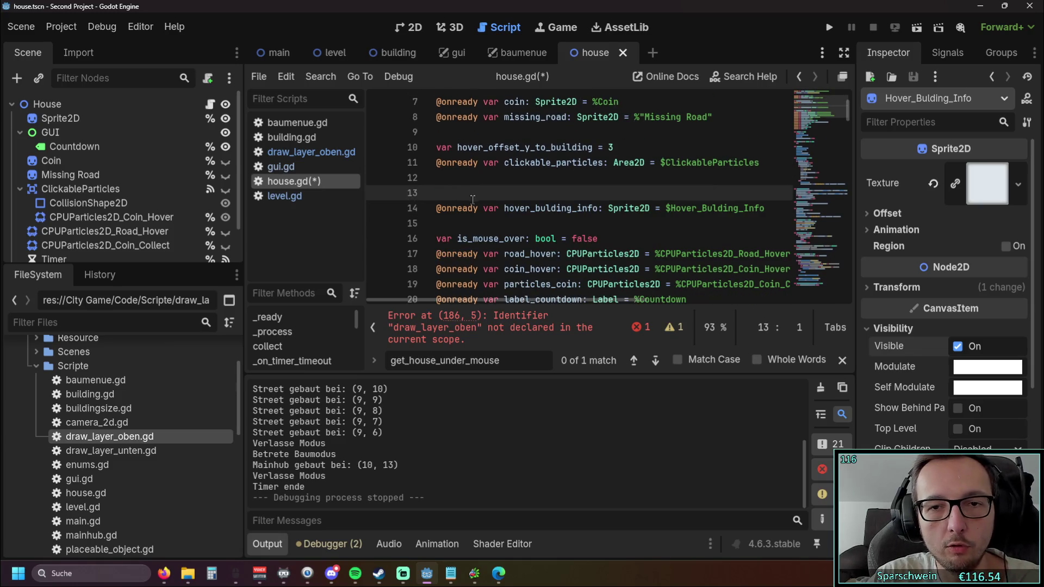
# Browse the Scenes and Scripte folders and open draw_layer_oben.gd in the script editor.
pyautogui.scroll(2, 100, 424)
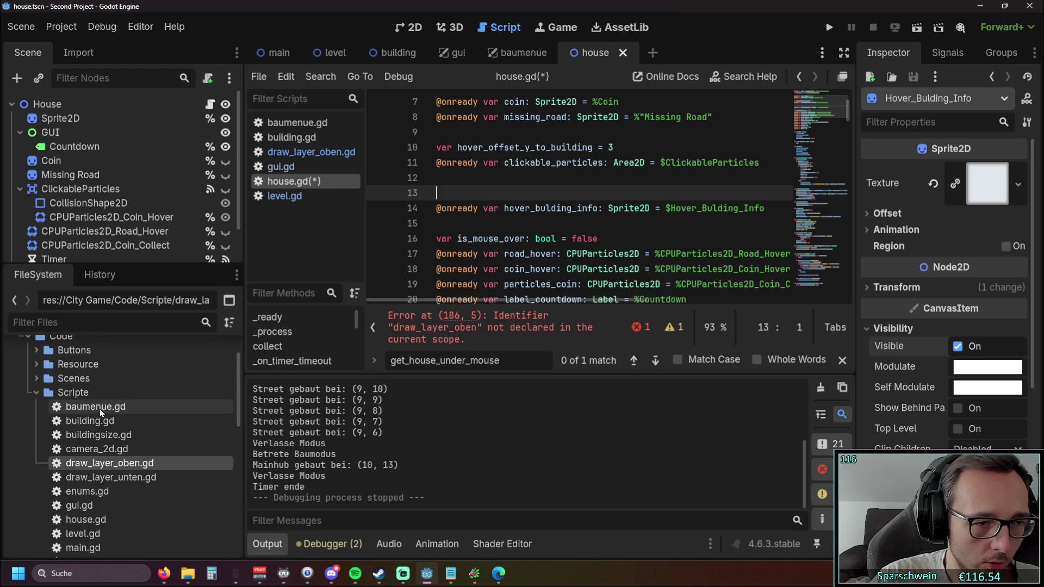
pyautogui.click(38, 393)
pyautogui.click(37, 379)
pyautogui.scroll(-3, 129, 475)
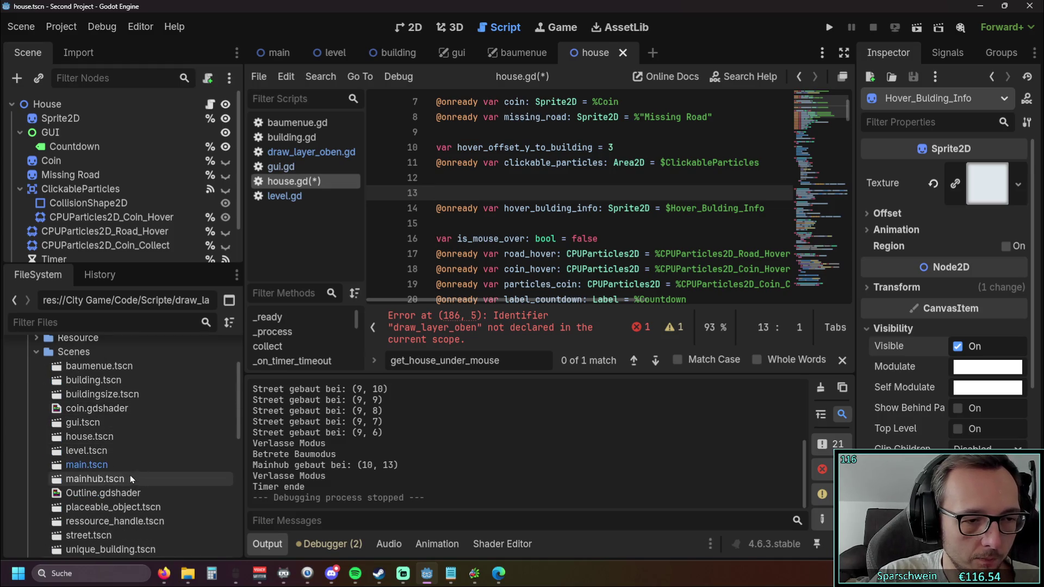
pyautogui.scroll(3, 130, 475)
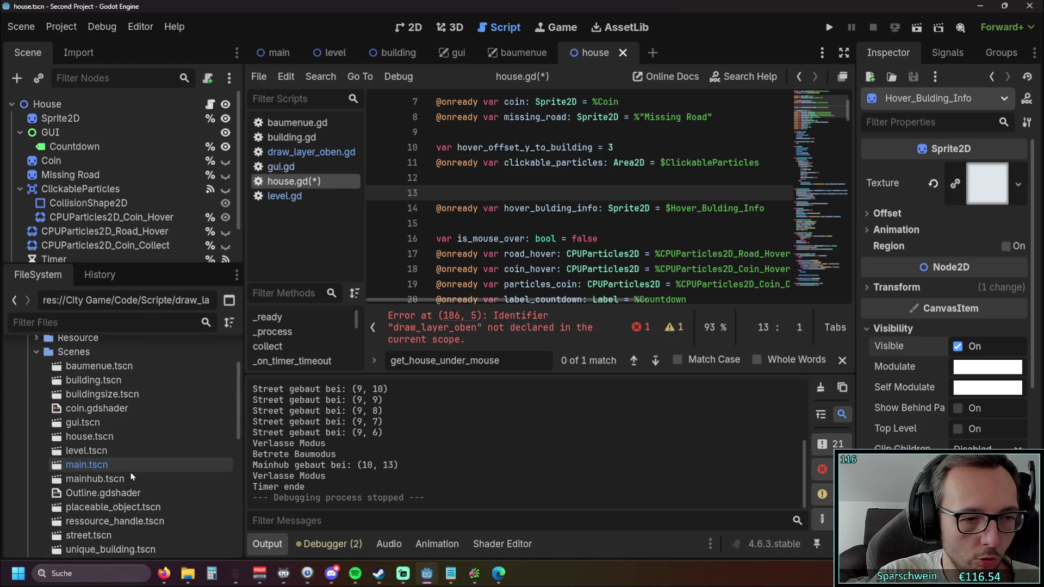
pyautogui.click(35, 352)
pyautogui.scroll(3, 133, 382)
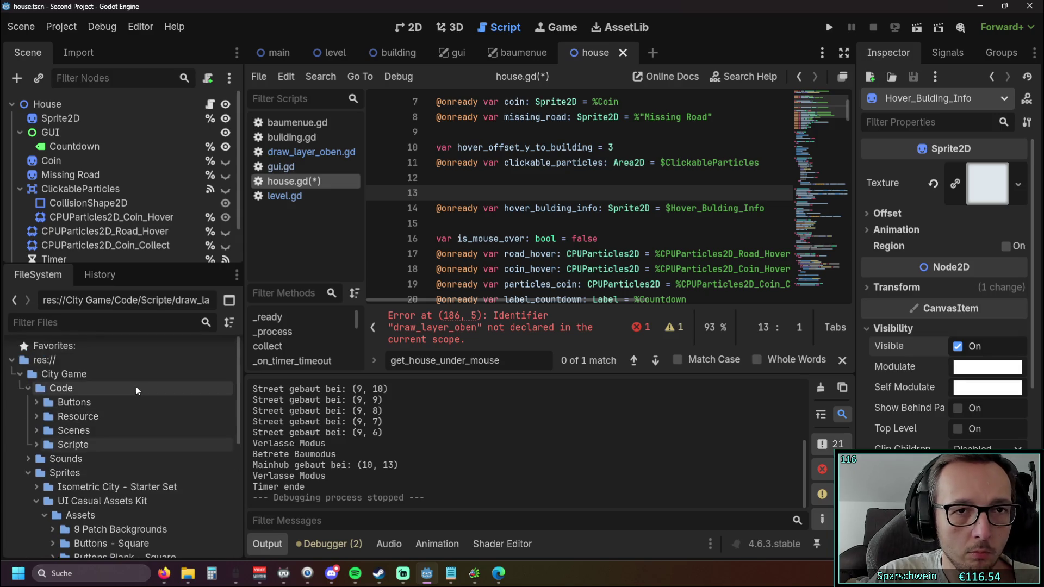
pyautogui.scroll(-2, 128, 401)
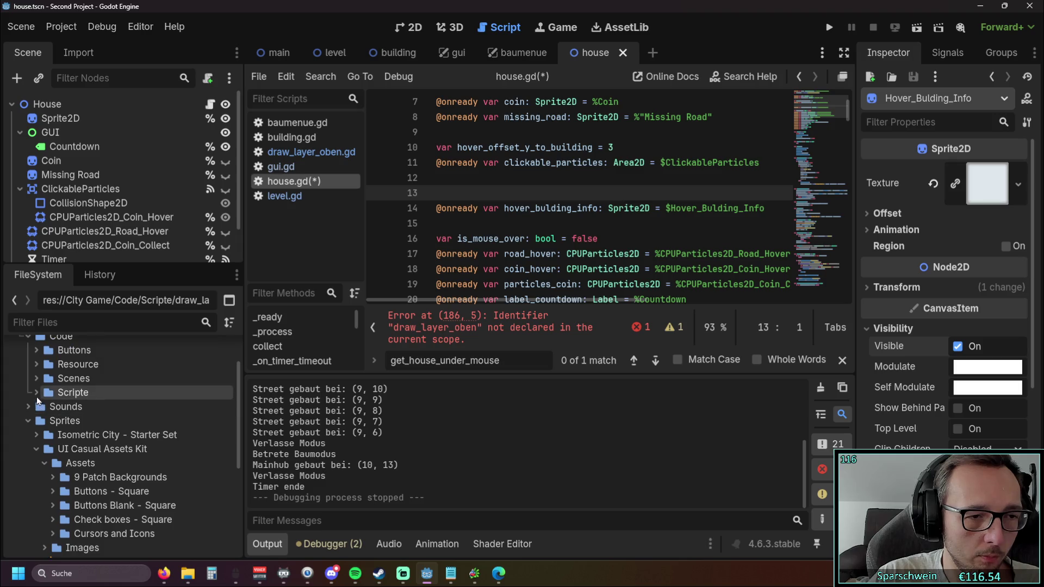
pyautogui.click(36, 394)
pyautogui.doubleClick(123, 463)
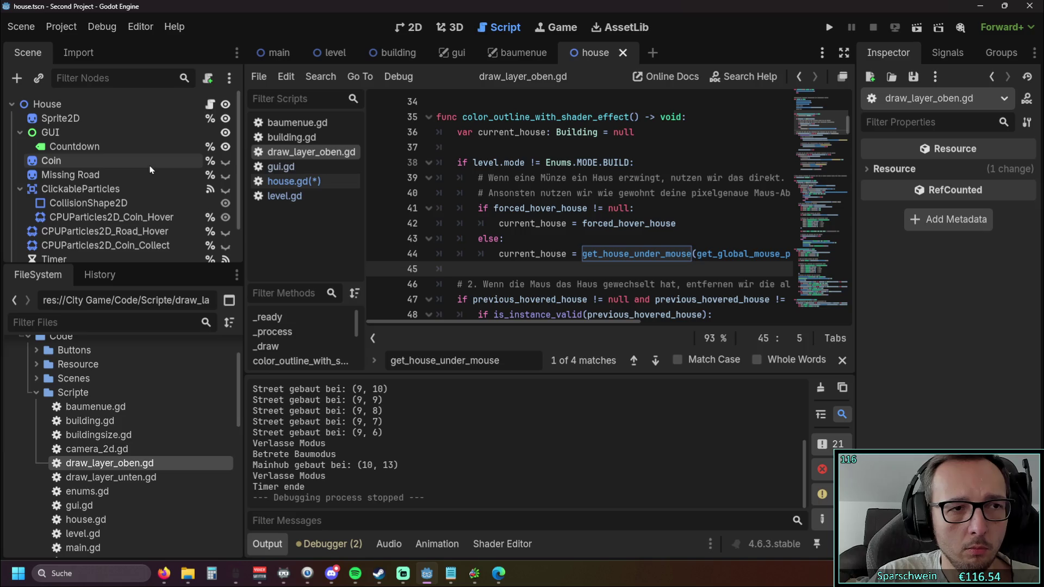
# Close the house scene, open house.gd, and reopen house.tscn from the Scenes folder.
pyautogui.click(622, 53)
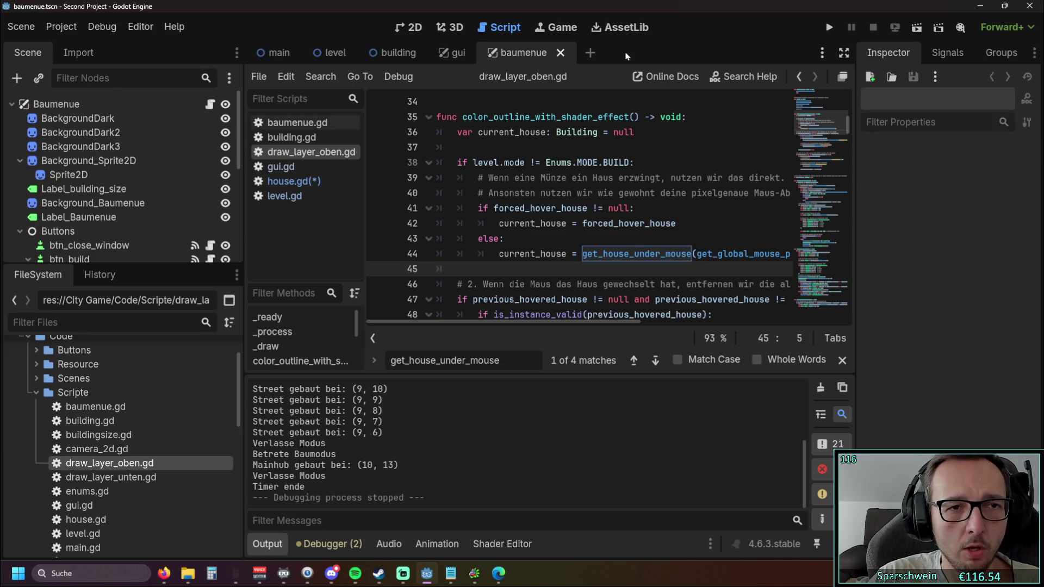
pyautogui.scroll(-2, 110, 439)
pyautogui.doubleClick(87, 467)
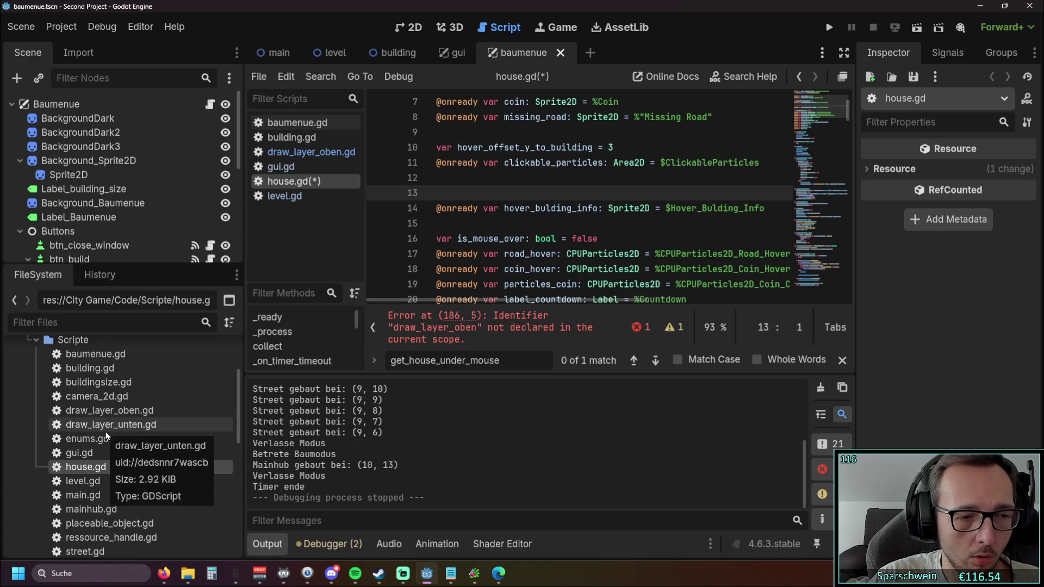
pyautogui.scroll(-10, 113, 418)
pyautogui.scroll(8, 126, 405)
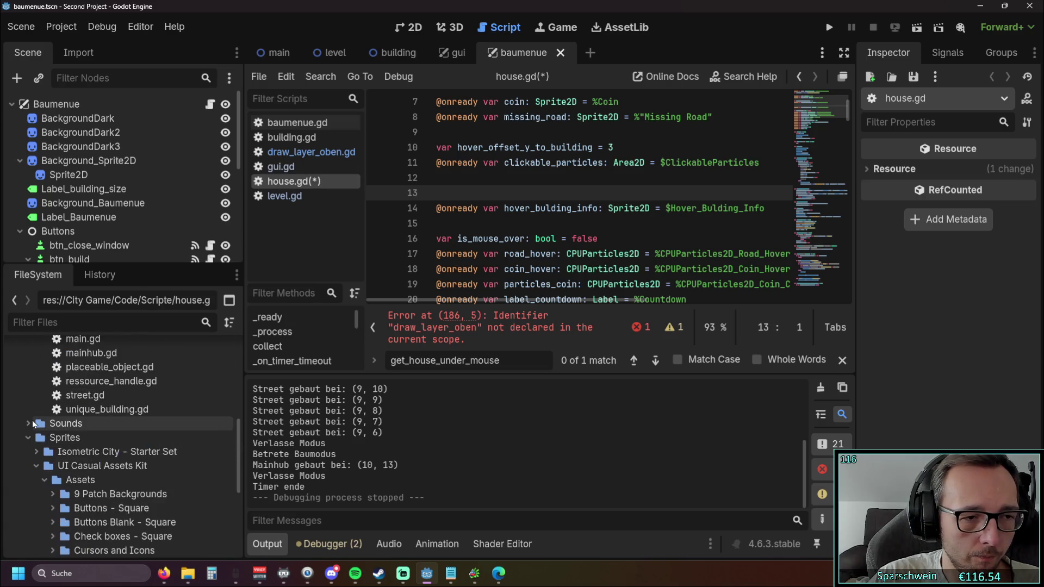
pyautogui.click(28, 432)
pyautogui.scroll(5, 41, 371)
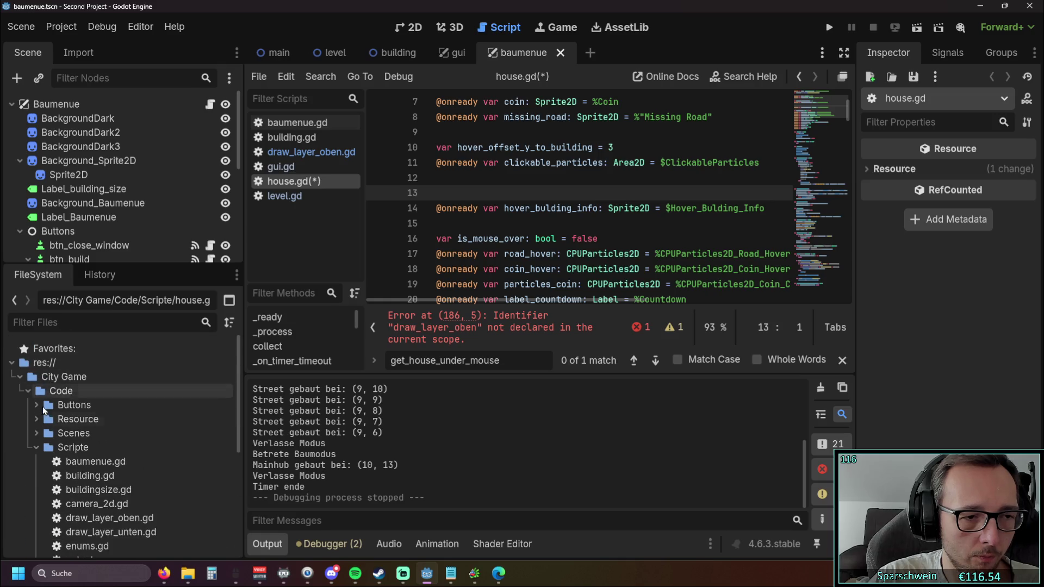
pyautogui.click(40, 434)
pyautogui.scroll(-5, 83, 424)
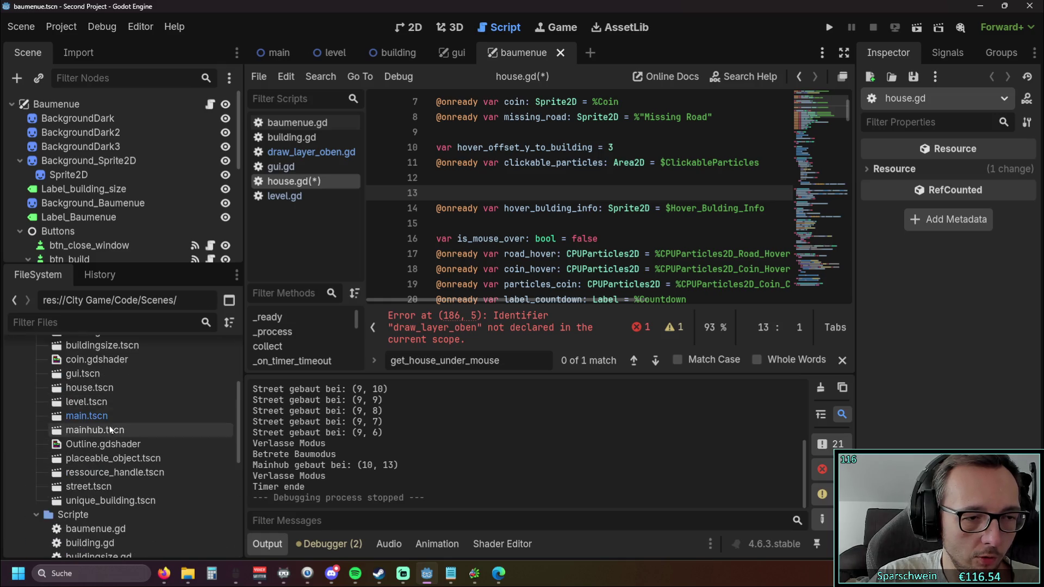
pyautogui.click(102, 387)
pyautogui.doubleClick(102, 387)
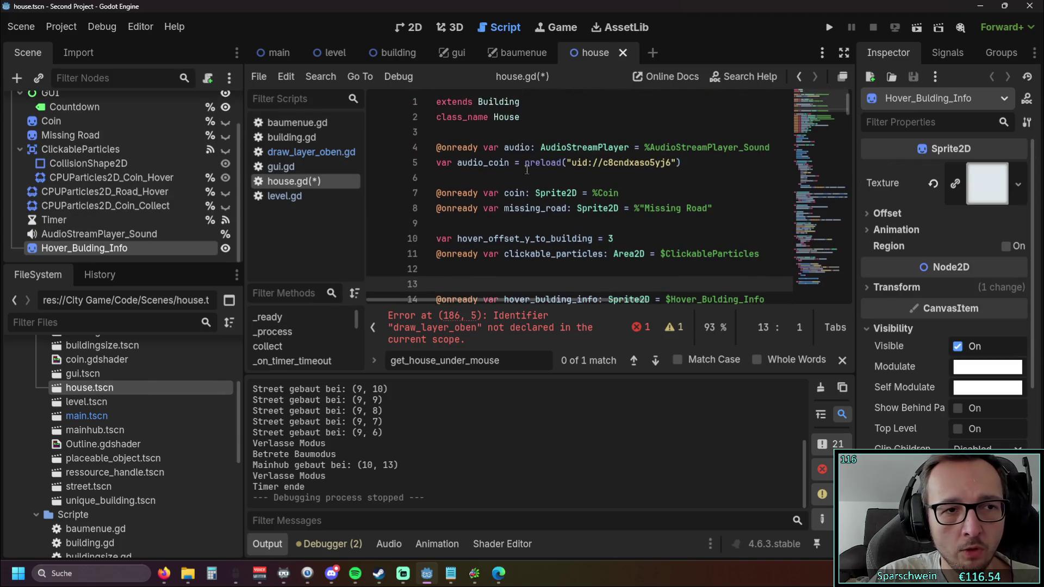
# In the level scene's script view, prefix the erroring line 186 call with 'level.'.
pyautogui.moveTo(290, 201)
pyautogui.mouseDown()
pyautogui.moveTo(354, 61)
pyautogui.moveTo(334, 53)
pyautogui.mouseUp()
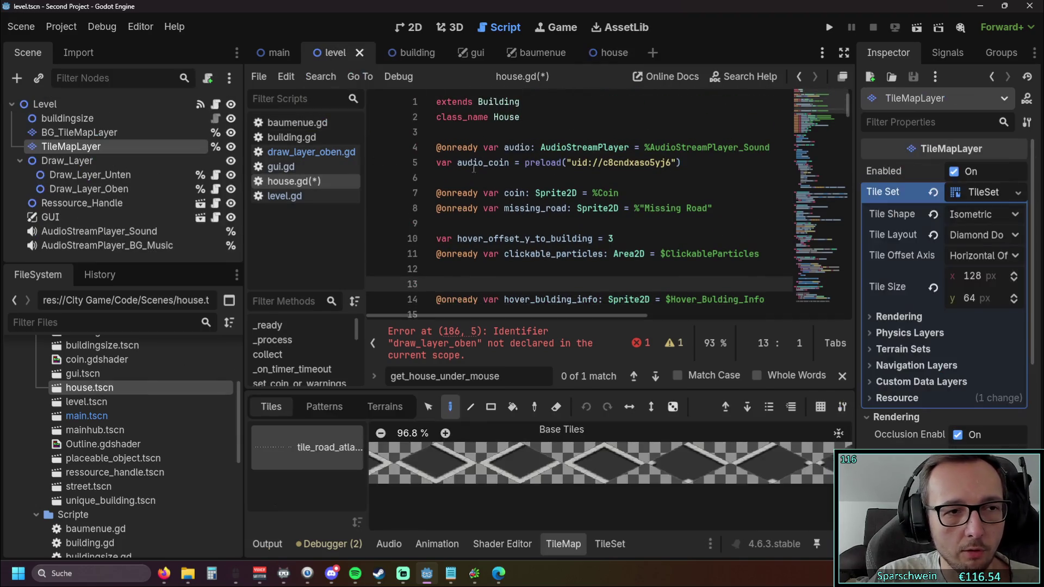
pyautogui.scroll(-2, 583, 207)
pyautogui.scroll(1, 598, 209)
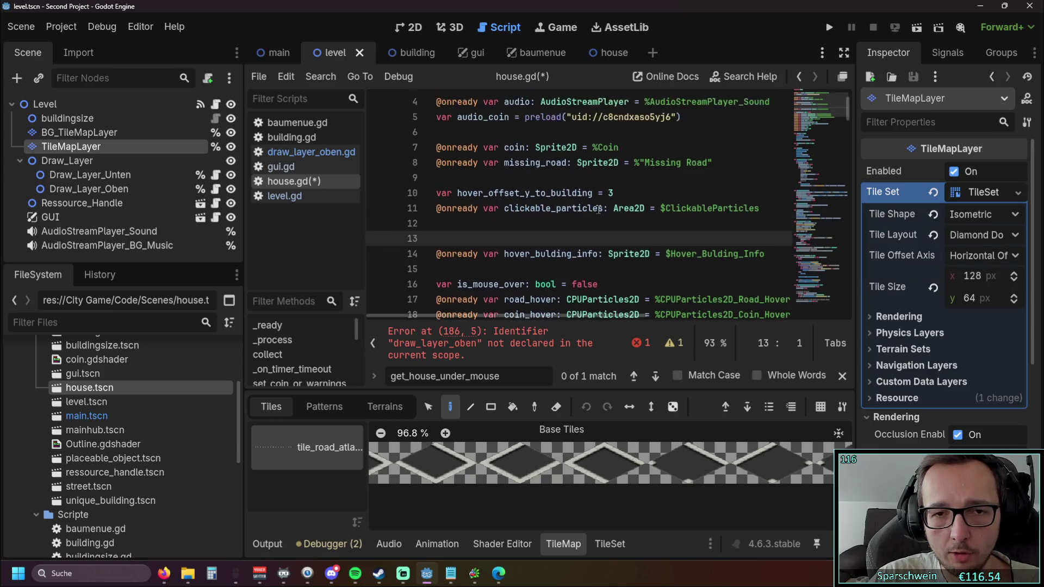
pyautogui.scroll(1, 600, 208)
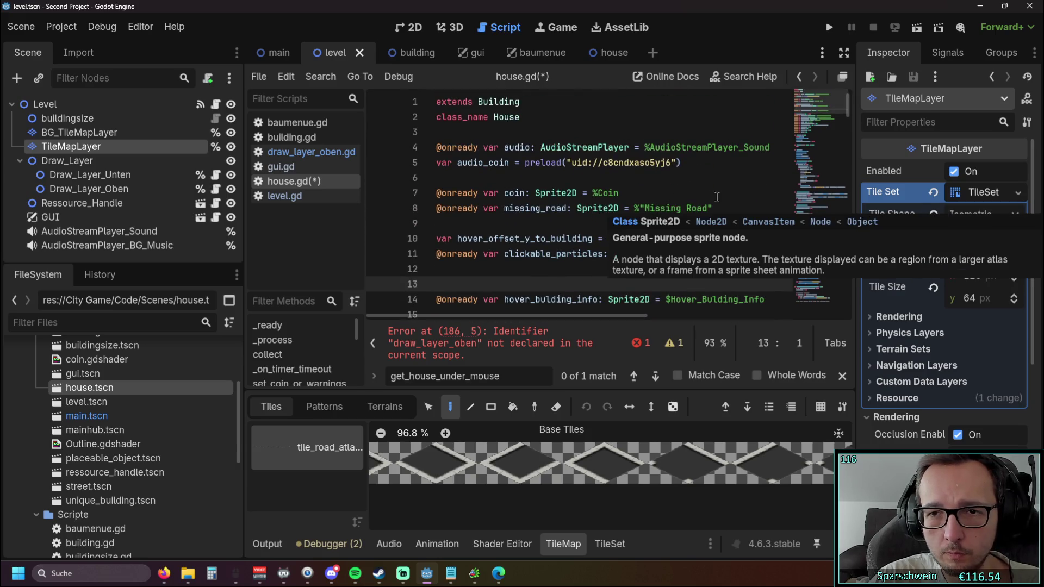
pyautogui.moveTo(850, 106); pyautogui.dragTo(845, 301)
pyautogui.click(468, 343)
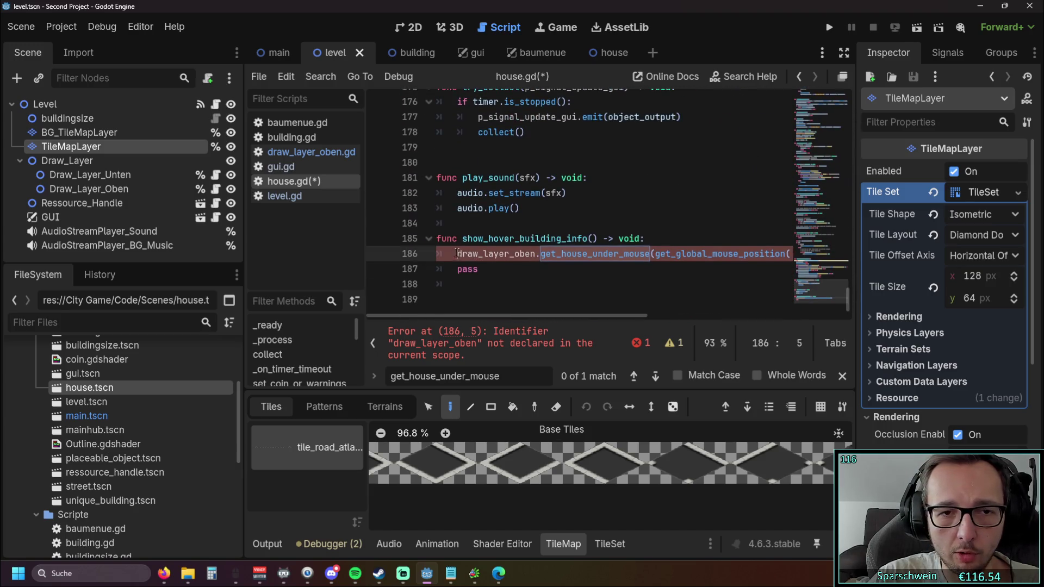
pyautogui.write('level.')
# Insert a blank line above pass in show_hover_building_info and return to the house scene.
pyautogui.click(505, 291)
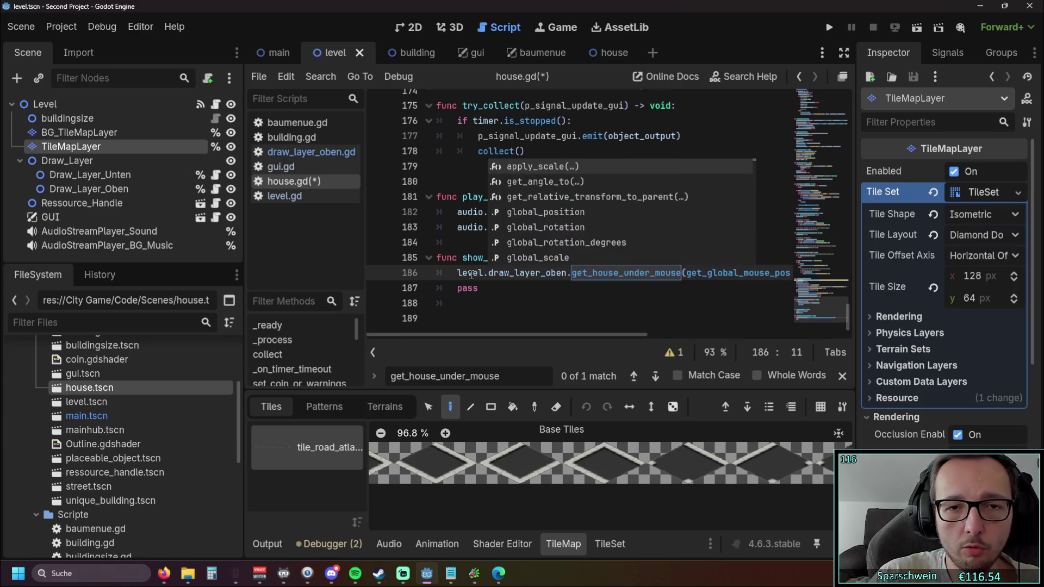
pyautogui.moveTo(491, 333)
pyautogui.mouseDown()
pyautogui.moveTo(642, 334)
pyautogui.moveTo(513, 340)
pyautogui.mouseUp()
pyautogui.press('Return')
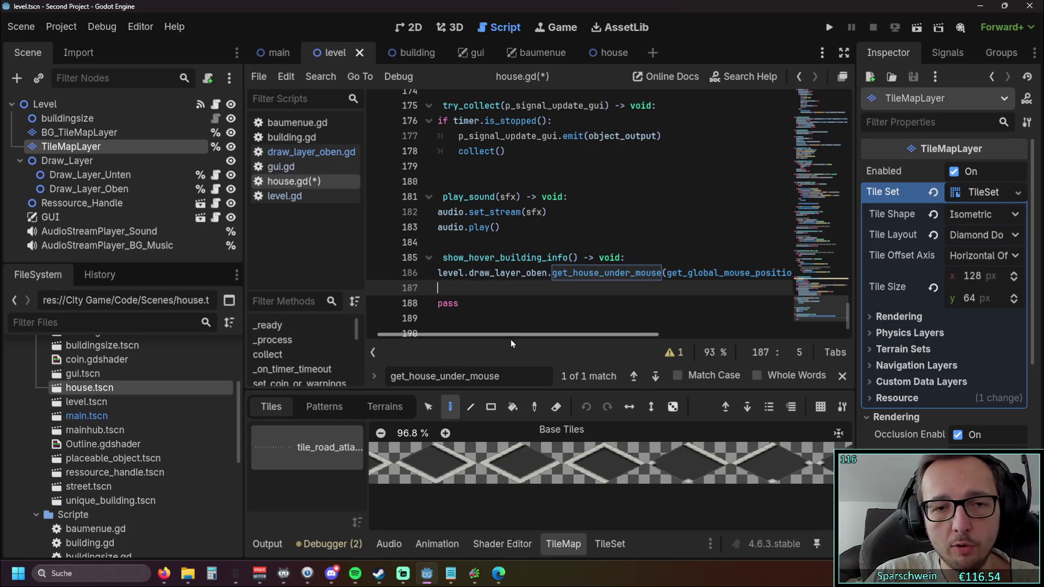
pyautogui.hotkey('alt', 'Up')
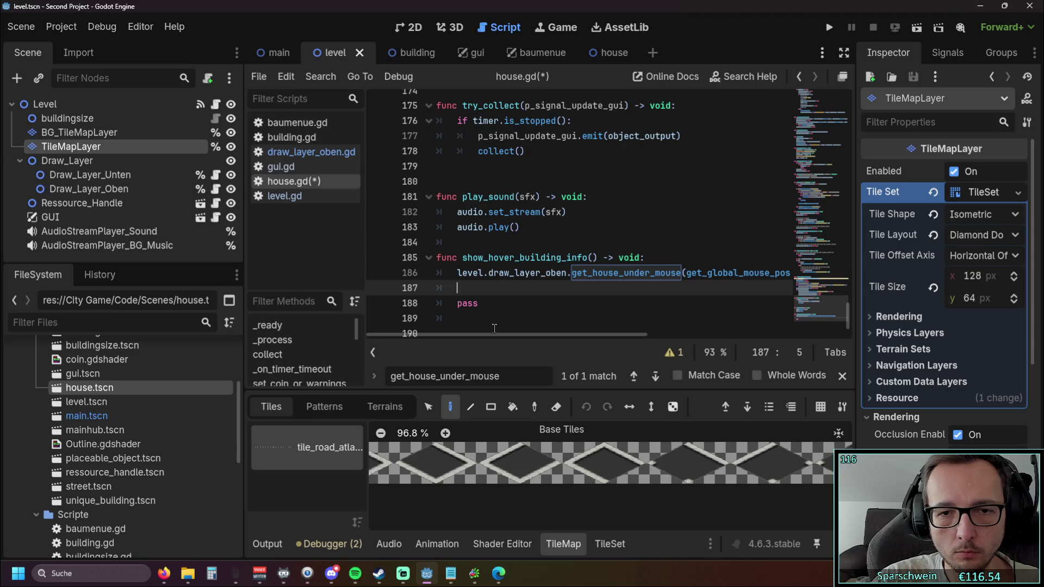
pyautogui.hscroll(5, 488, 332)
pyautogui.hscroll(-5, 429, 334)
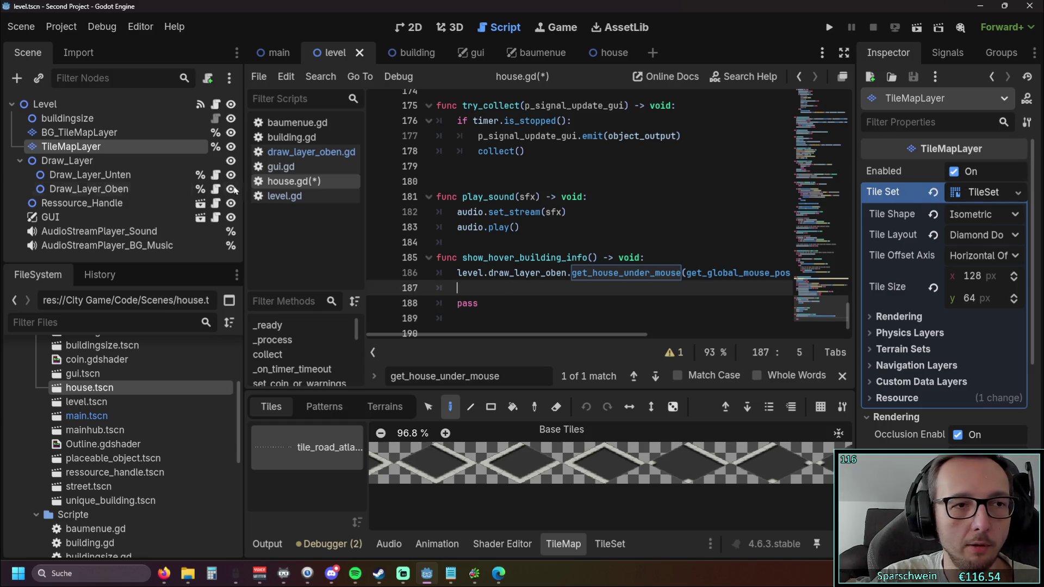
pyautogui.click(604, 54)
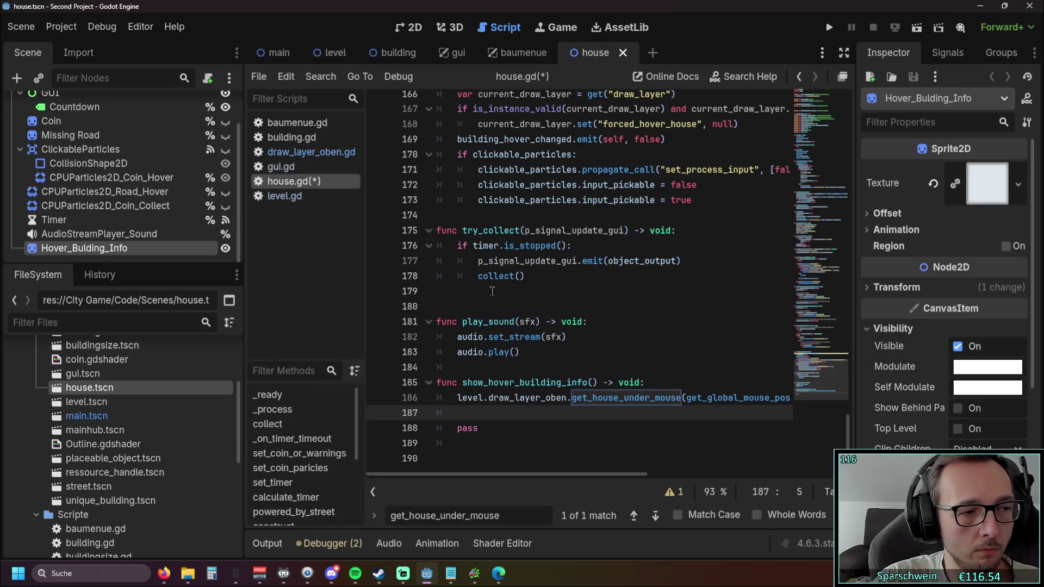
# Add 'hover_bulding_info.visible = true' on line 187 of show_hover_building_info.
pyautogui.moveTo(852, 423)
pyautogui.mouseDown()
pyautogui.moveTo(869, 105)
pyautogui.moveTo(858, 118)
pyautogui.mouseUp()
pyautogui.moveTo(504, 255); pyautogui.dragTo(599, 256)
pyautogui.hotkey('ctrl', 'c')
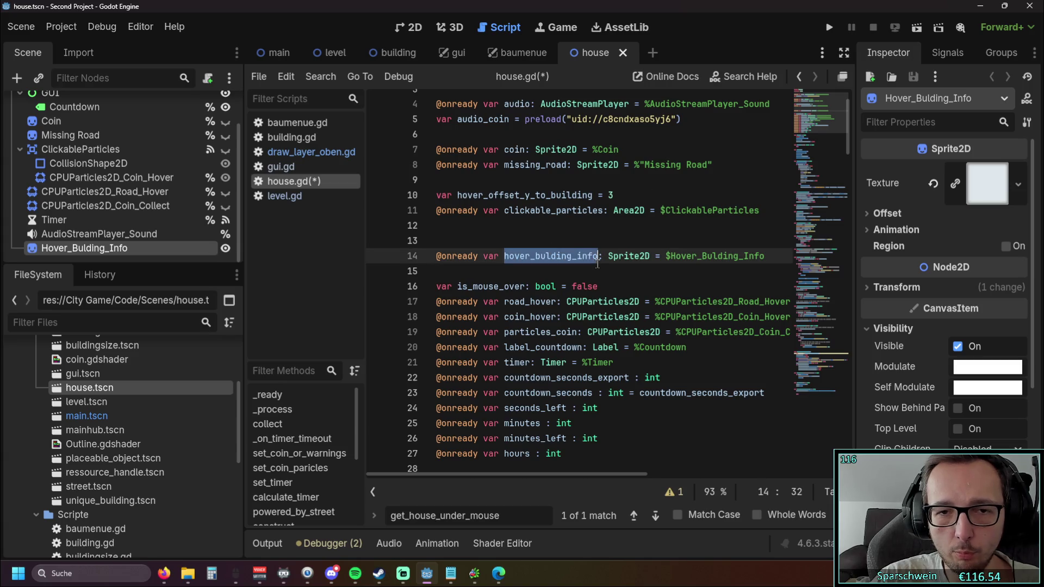
pyautogui.moveTo(842, 129)
pyautogui.mouseDown()
pyautogui.moveTo(832, 292)
pyautogui.moveTo(844, 432)
pyautogui.mouseUp()
pyautogui.click(501, 414)
pyautogui.hotkey('ctrl', 'v')
pyautogui.write('.')
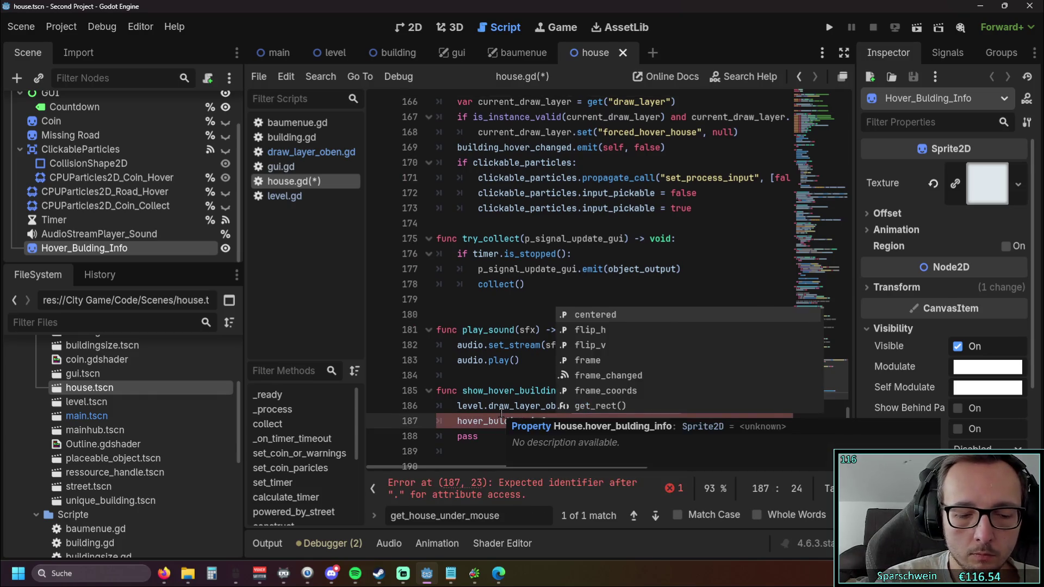
pyautogui.write('vi')
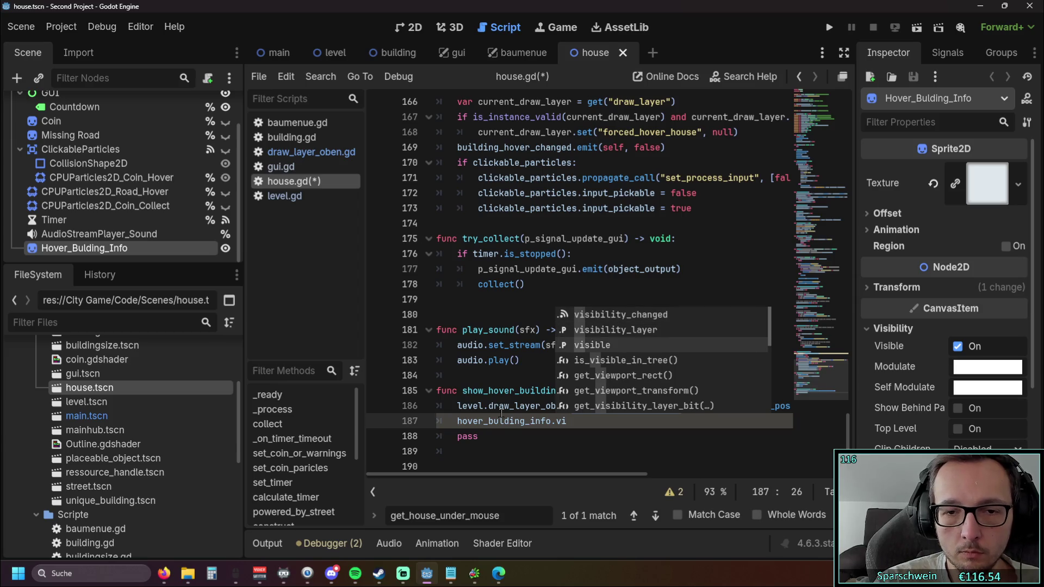
pyautogui.press('Return')
pyautogui.write('= true')
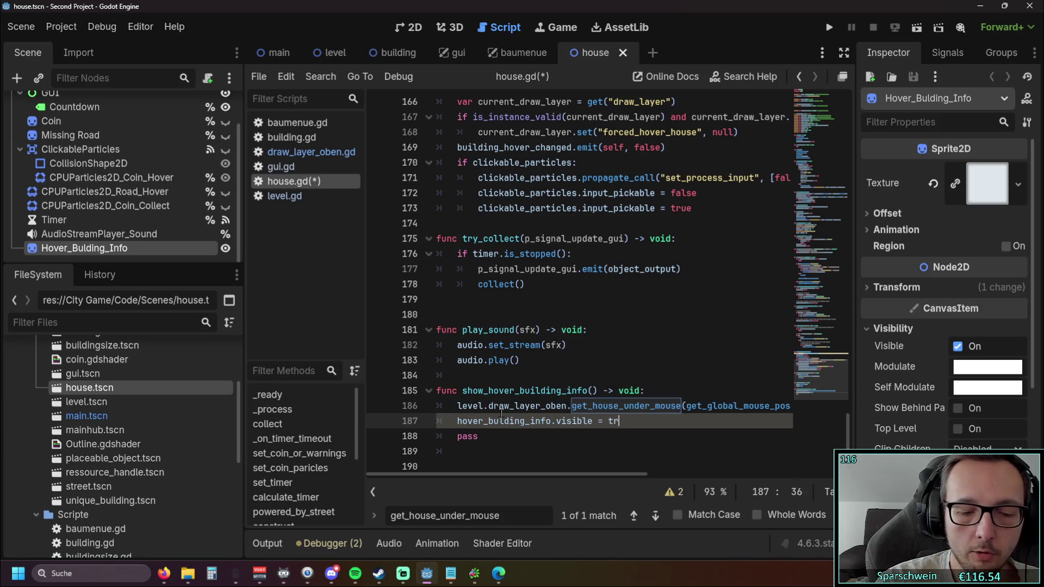
pyautogui.click(619, 332)
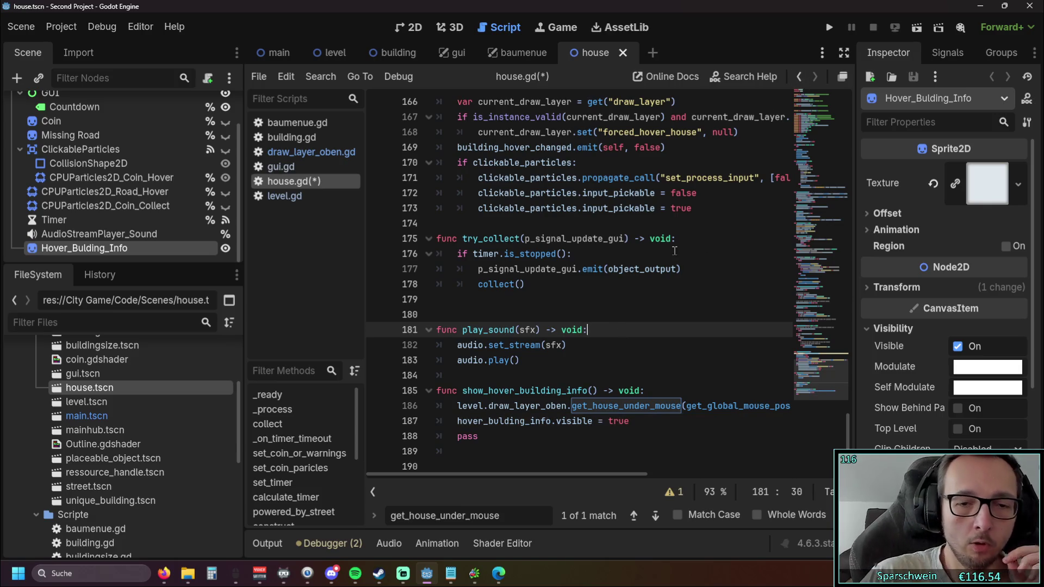
# Call show_hover_building_info() on a new line inside _process and launch the game.
pyautogui.click(462, 390)
pyautogui.moveTo(463, 390); pyautogui.dragTo(598, 390)
pyautogui.hotkey('ctrl', 'c')
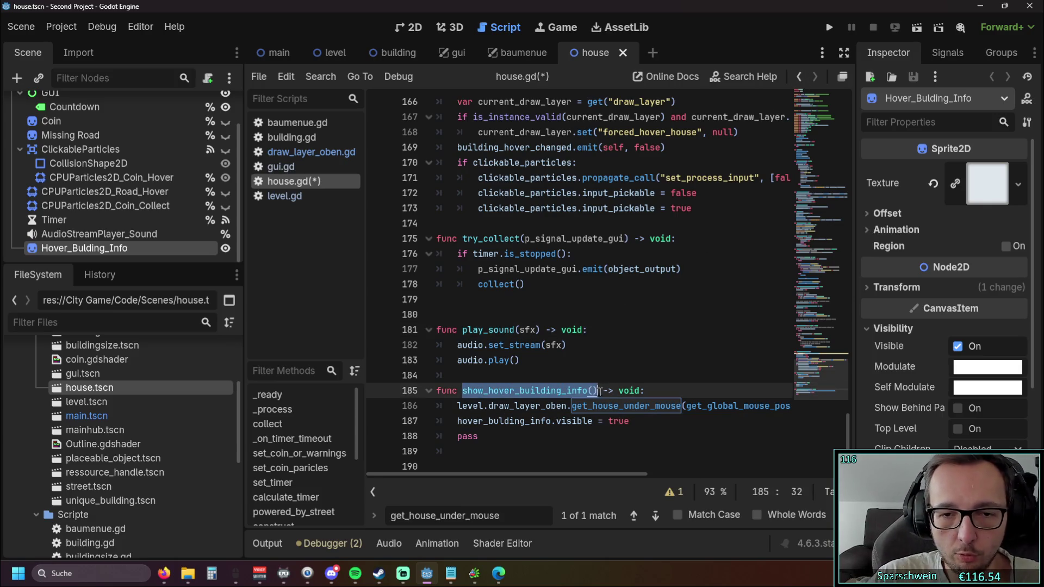
pyautogui.scroll(9, 597, 276)
pyautogui.scroll(20, 597, 276)
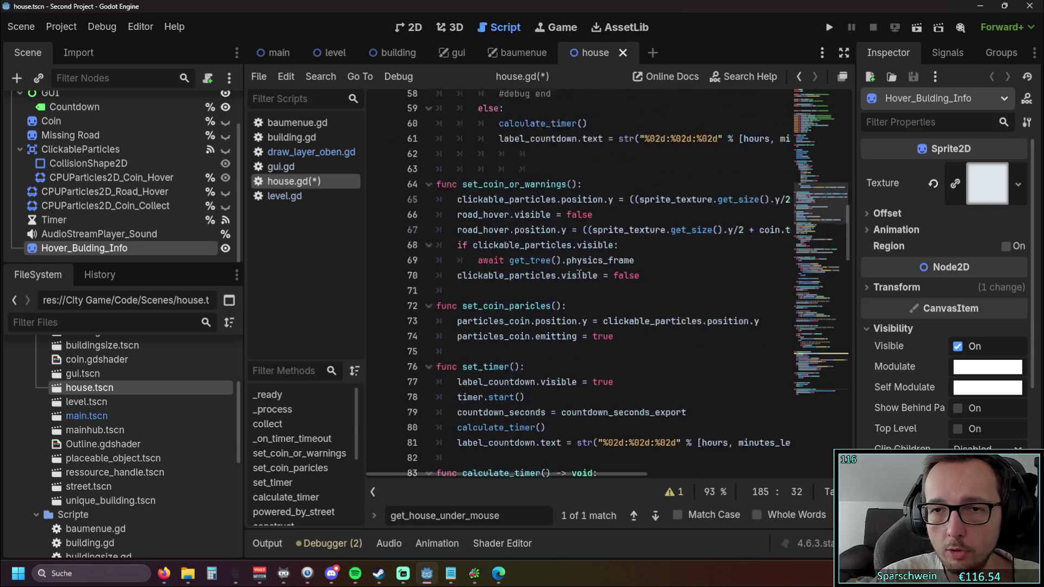
pyautogui.scroll(-2, 560, 265)
pyautogui.click(630, 299)
pyautogui.press('Return')
pyautogui.hotkey('ctrl', 'v')
pyautogui.click(642, 345)
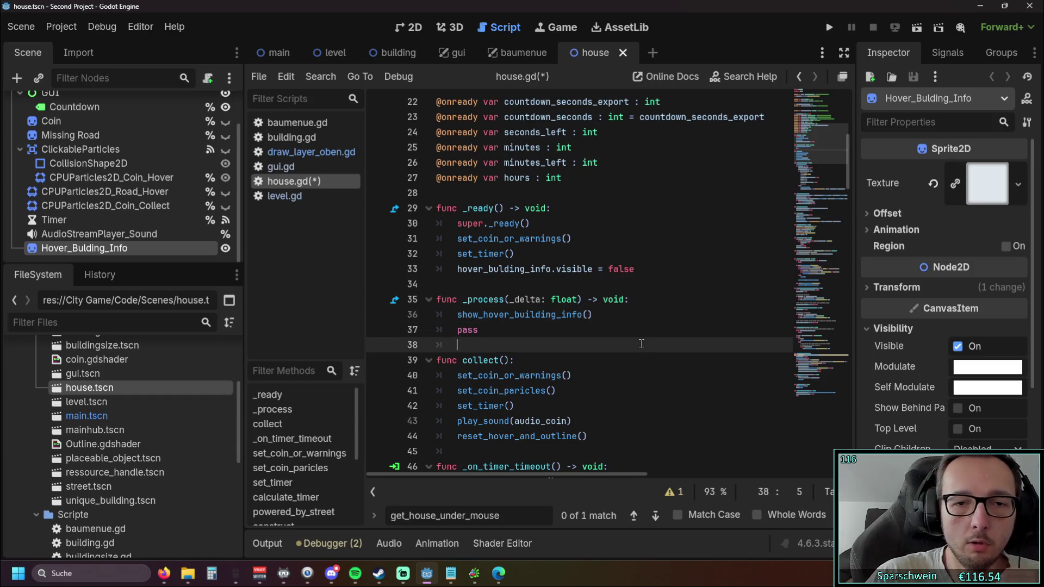
pyautogui.click(828, 27)
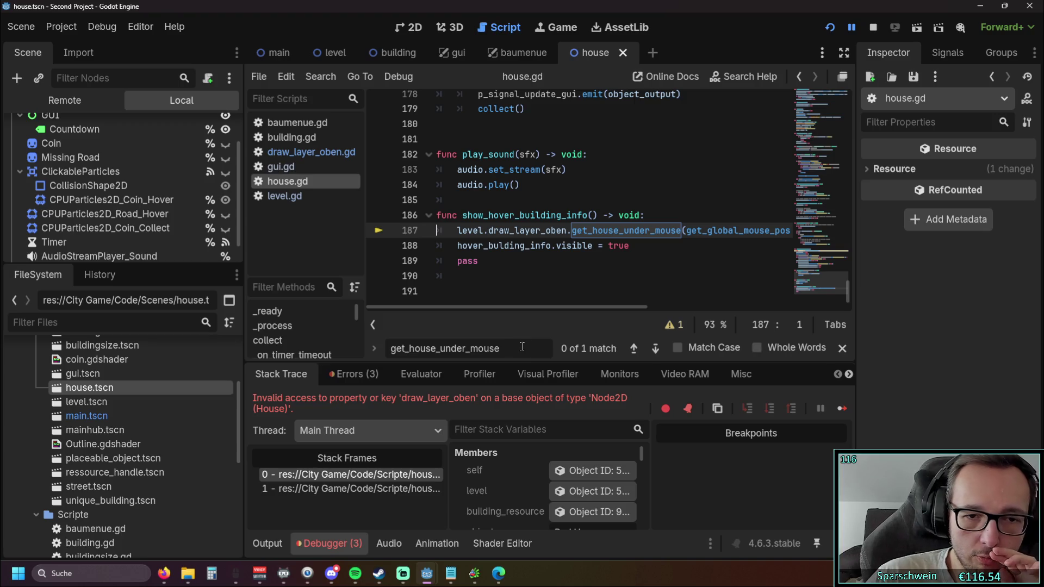
# After reviewing the draw_layer_oben error, delete '_oben' on line 187 so the call uses level.draw_layer.
pyautogui.click(531, 278)
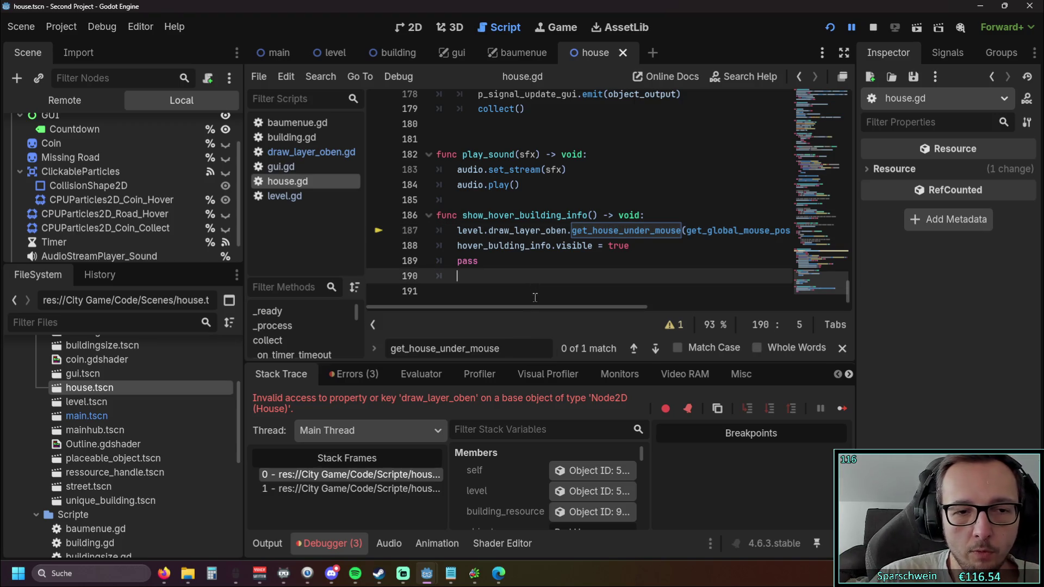
pyautogui.moveTo(517, 307)
pyautogui.mouseDown()
pyautogui.moveTo(762, 320)
pyautogui.moveTo(166, 317)
pyautogui.mouseUp()
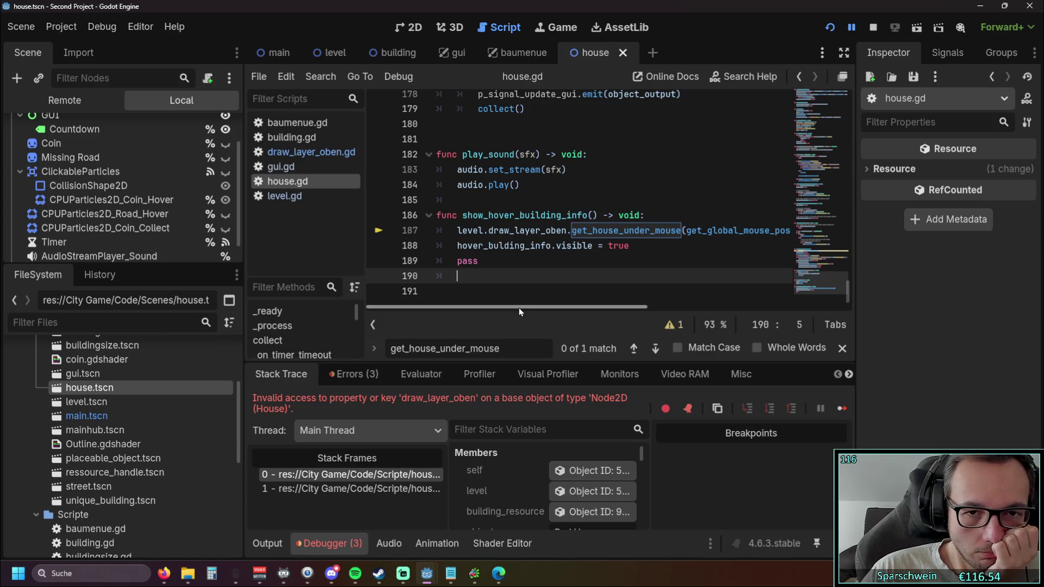
pyautogui.moveTo(848, 296)
pyautogui.mouseDown()
pyautogui.moveTo(856, 109)
pyautogui.moveTo(852, 146)
pyautogui.moveTo(866, 87)
pyautogui.moveTo(873, 368)
pyautogui.mouseUp()
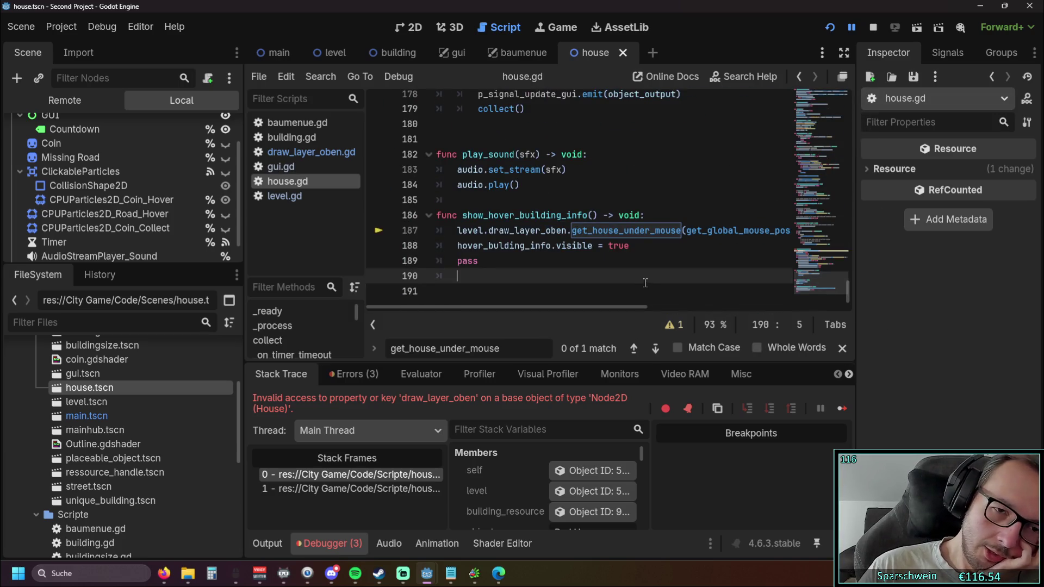
pyautogui.moveTo(457, 215); pyautogui.dragTo(548, 272)
pyautogui.click(543, 271)
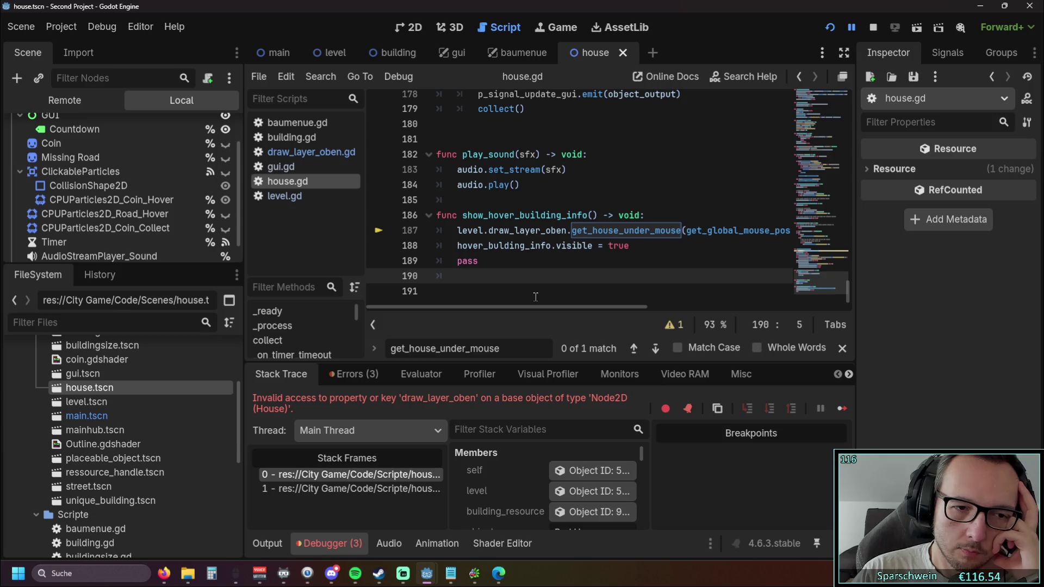
pyautogui.moveTo(534, 307)
pyautogui.mouseDown()
pyautogui.moveTo(563, 309)
pyautogui.moveTo(520, 311)
pyautogui.mouseUp()
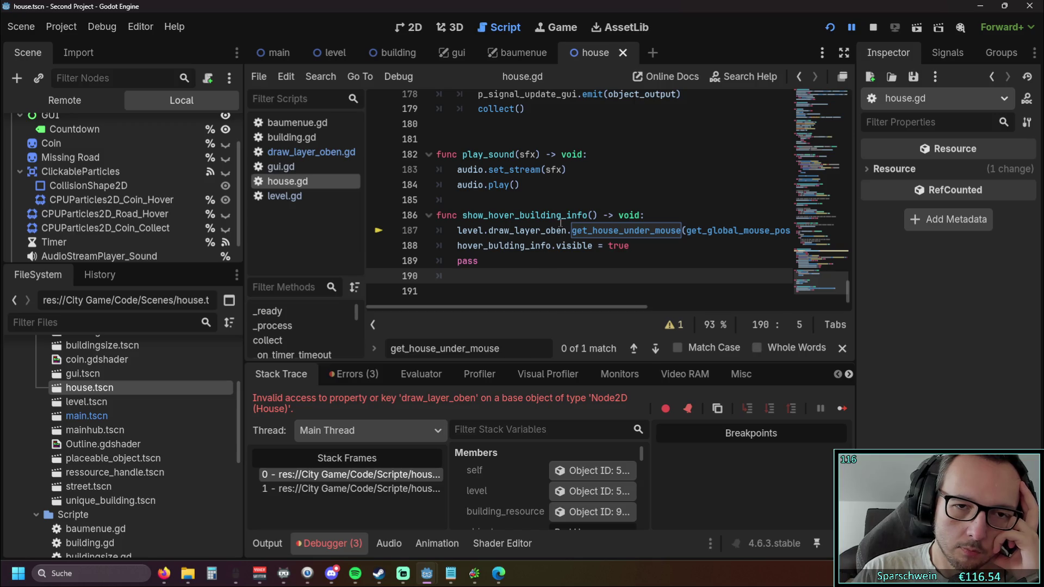
pyautogui.moveTo(566, 231); pyautogui.dragTo(536, 231)
pyautogui.press('BackSpace')
pyautogui.click(620, 265)
# Save and run the game, placing a house to test the hover info sprite.
pyautogui.press('F5')
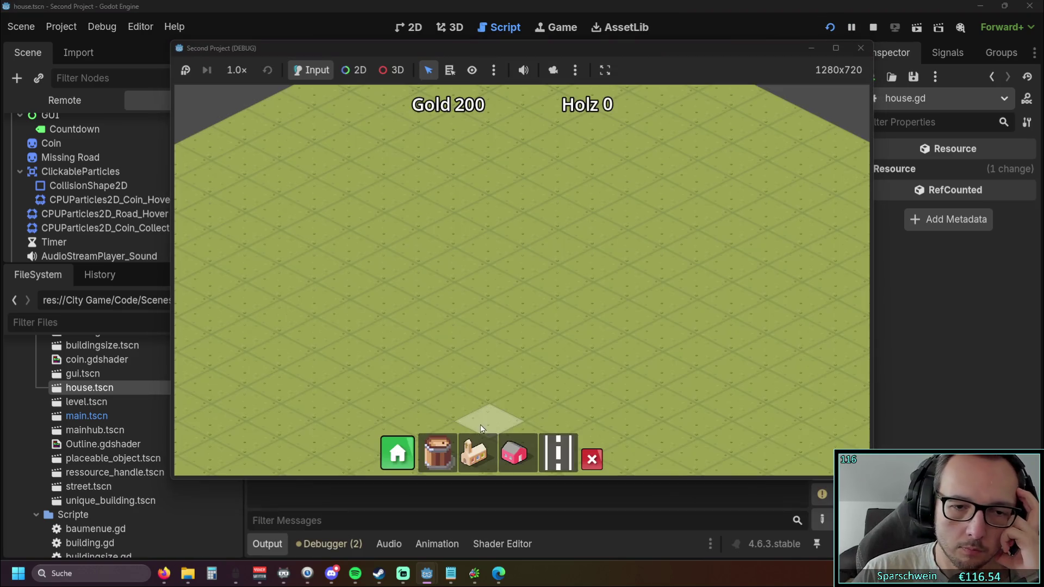
pyautogui.click(535, 316)
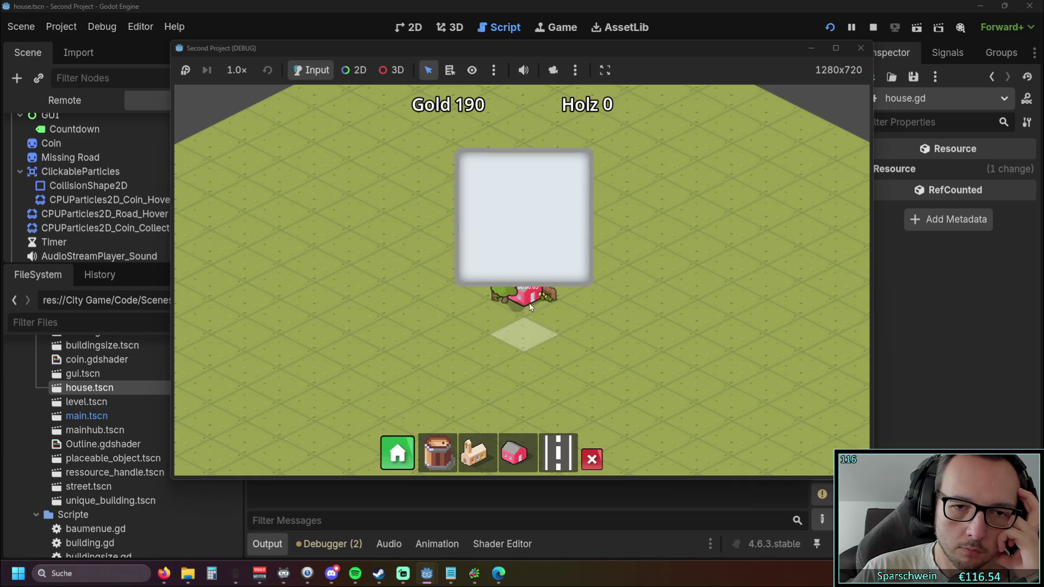
pyautogui.click(861, 48)
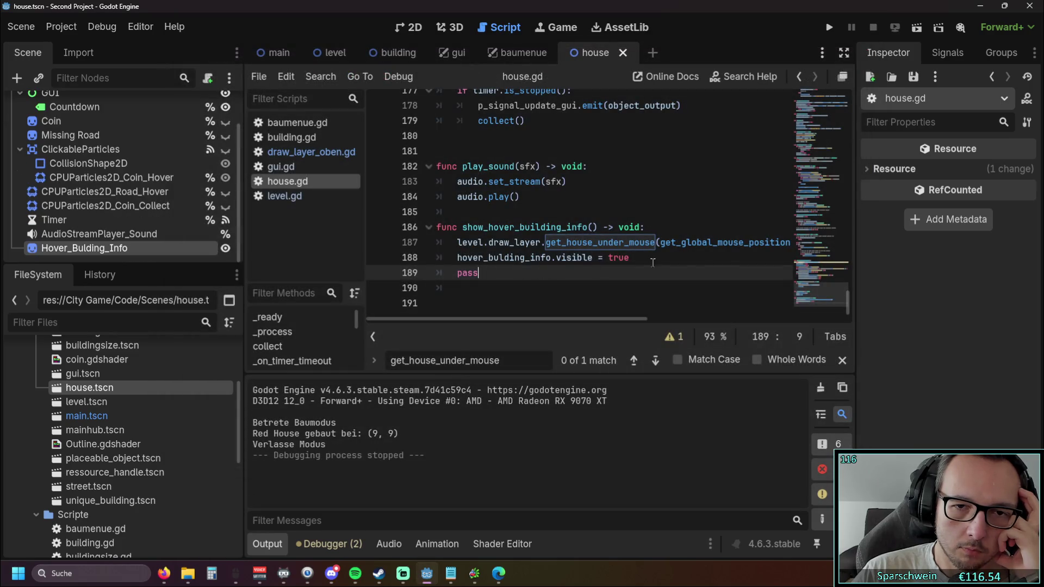
# Change true to false on line 188 and rerun the game to check the hover sprite.
pyautogui.moveTo(630, 258); pyautogui.dragTo(607, 260)
pyautogui.write('false')
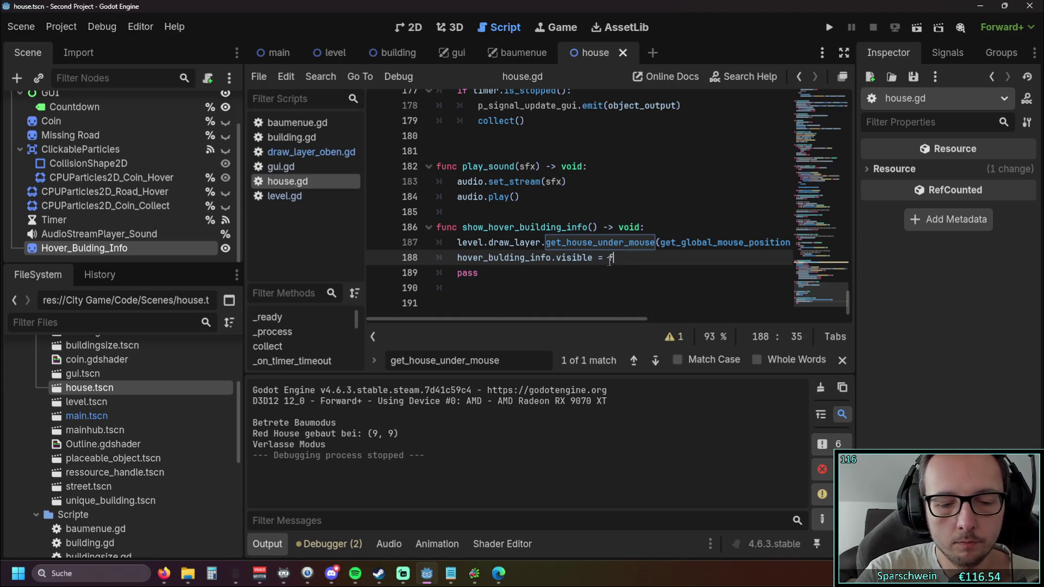
pyautogui.press('Down')
pyautogui.press('Down')
pyautogui.click(828, 27)
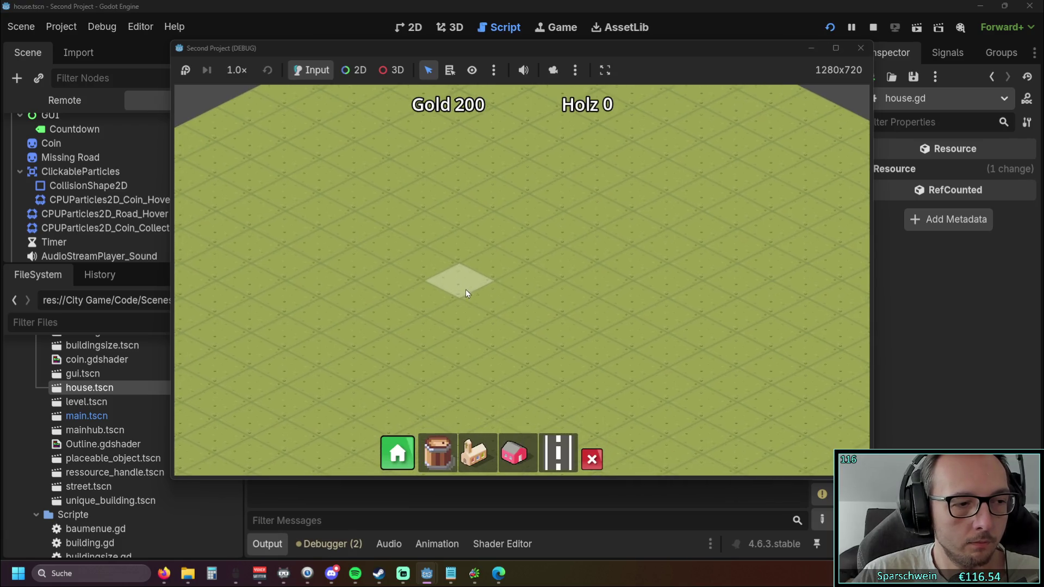
pyautogui.click(542, 284)
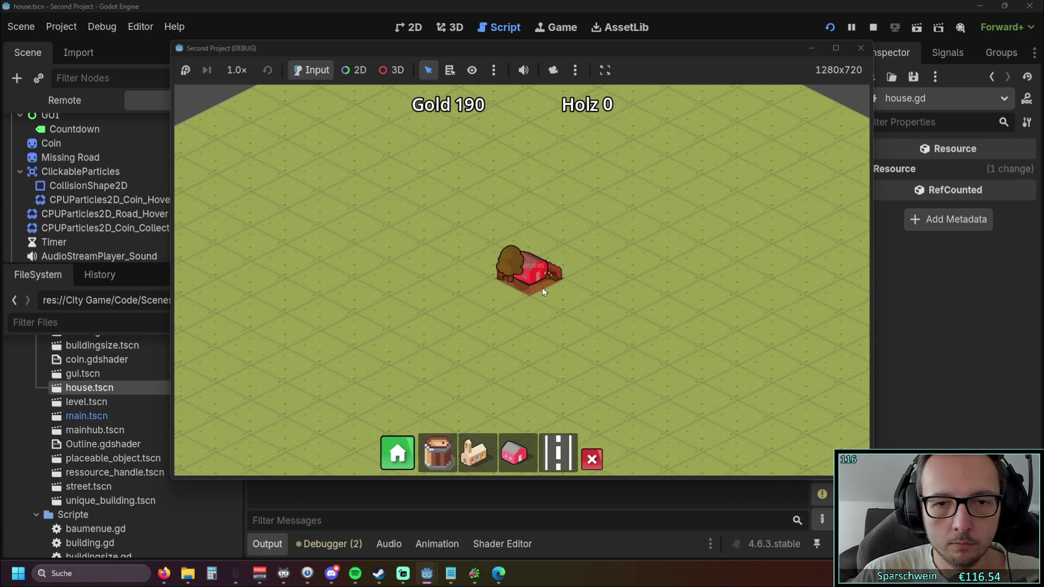
pyautogui.click(860, 50)
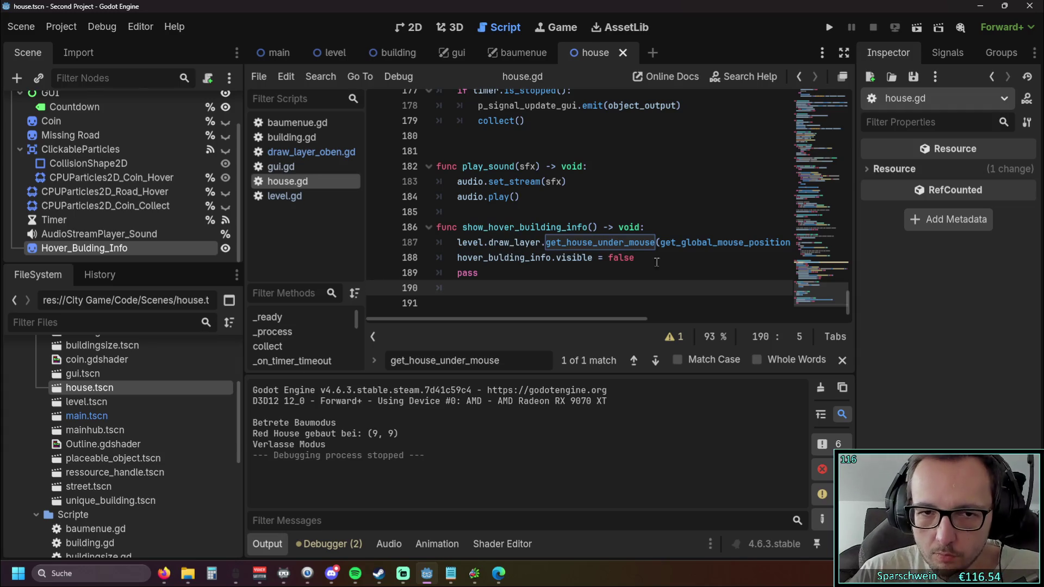
# Delete the empty line 13 near the top of house.gd.
pyautogui.moveTo(846, 299)
pyautogui.mouseDown()
pyautogui.moveTo(846, 100)
pyautogui.moveTo(859, 136)
pyautogui.mouseUp()
pyautogui.scroll(9, 625, 221)
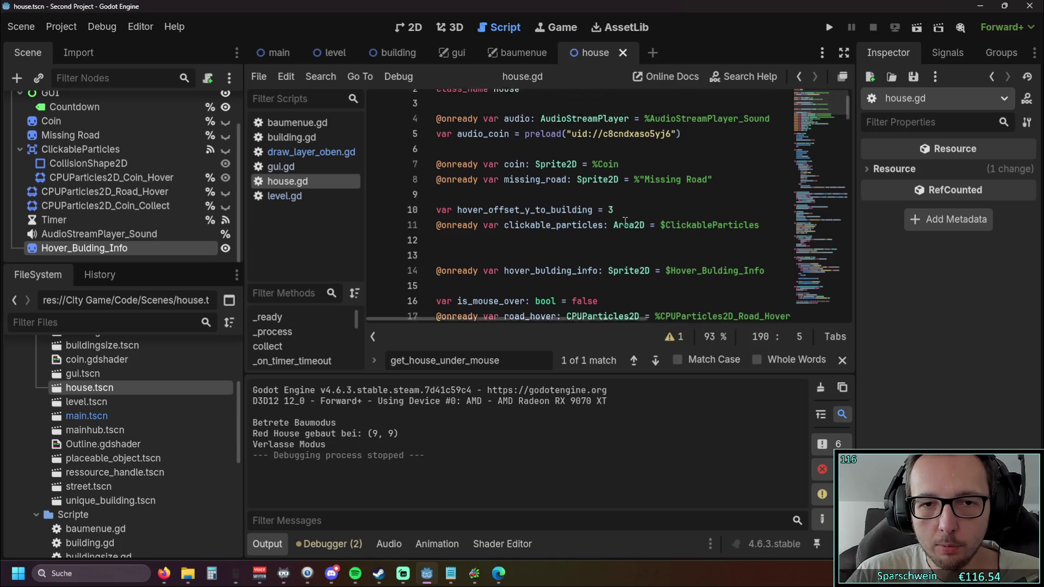
pyautogui.scroll(2, 624, 221)
pyautogui.moveTo(770, 288); pyautogui.dragTo(438, 280)
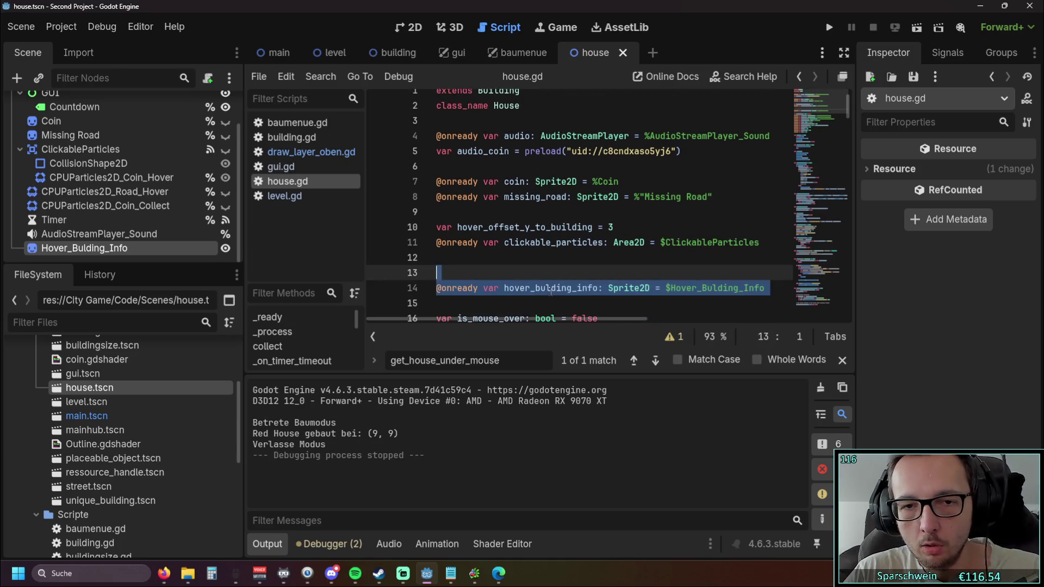
pyautogui.click(586, 296)
pyautogui.scroll(-1, 484, 227)
pyautogui.click(484, 226)
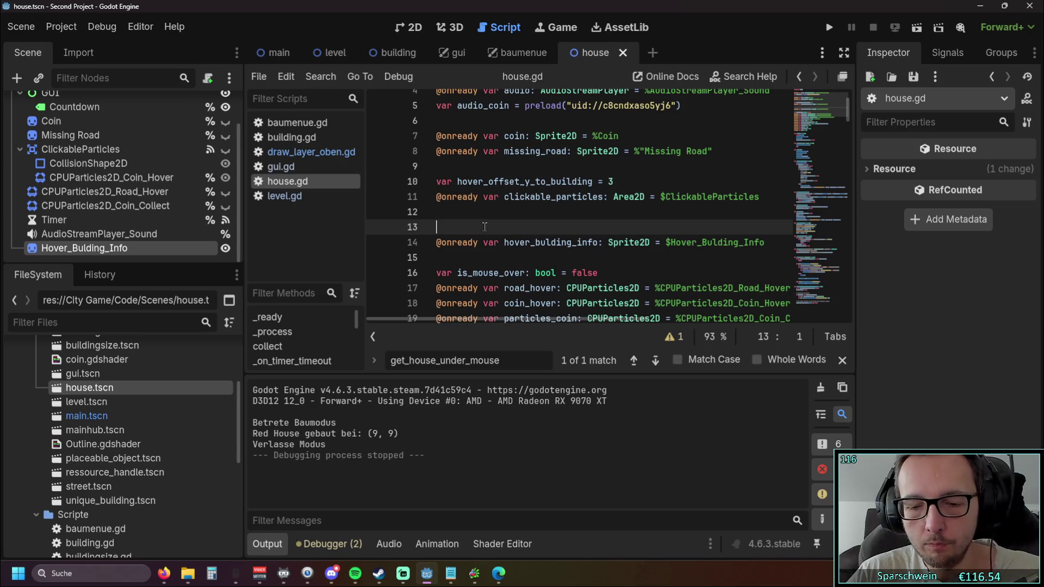
pyautogui.press('Delete')
pyautogui.press('Down')
# Show the end of house.gd and drag the Scene/FileSystem splitter down to enlarge the Scene dock.
pyautogui.moveTo(846, 108); pyautogui.dragTo(846, 302)
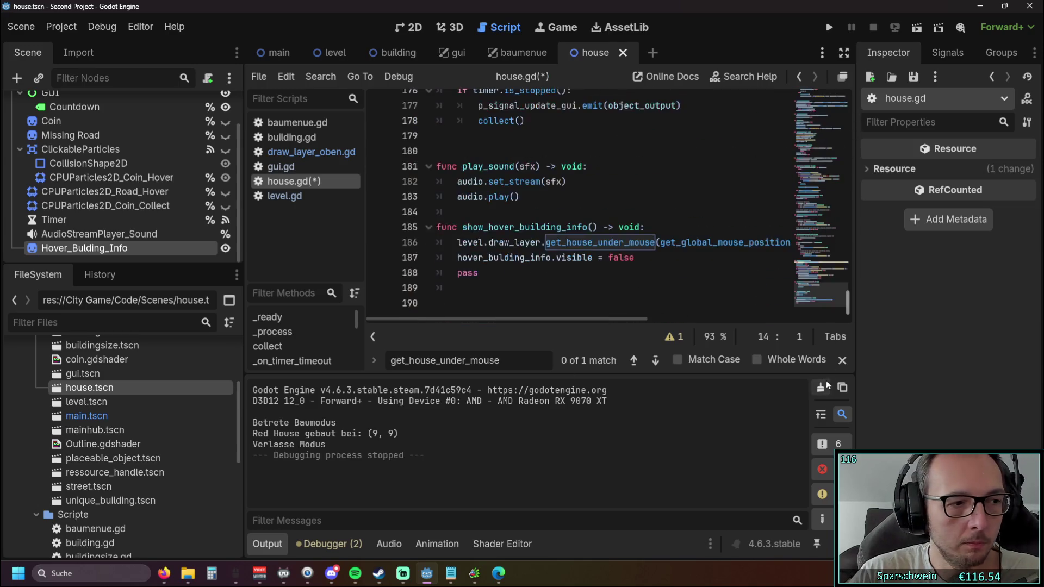
pyautogui.click(544, 302)
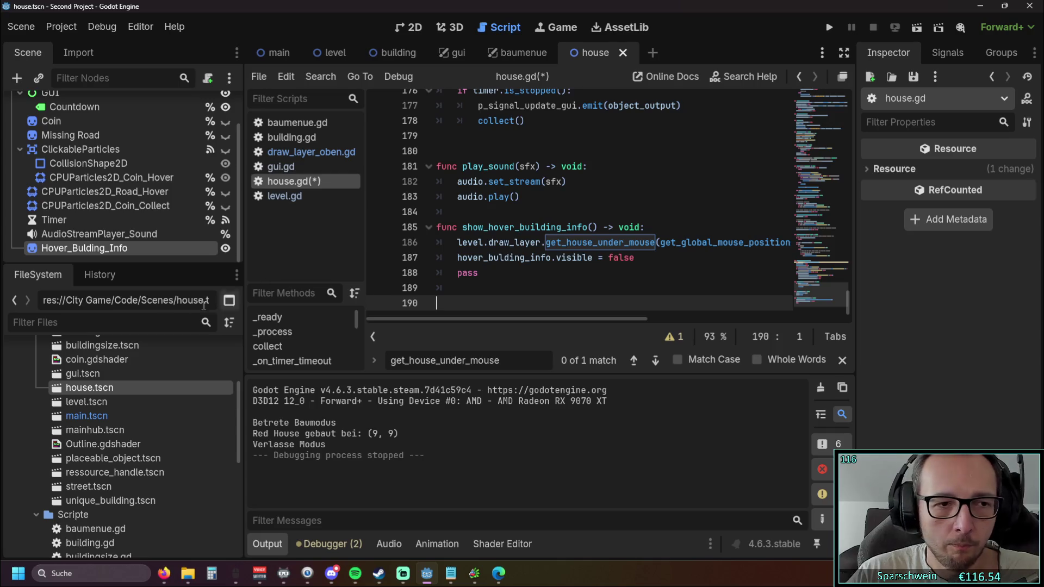
pyautogui.moveTo(121, 262); pyautogui.dragTo(121, 442)
pyautogui.scroll(1, 560, 259)
pyautogui.scroll(-1, 560, 259)
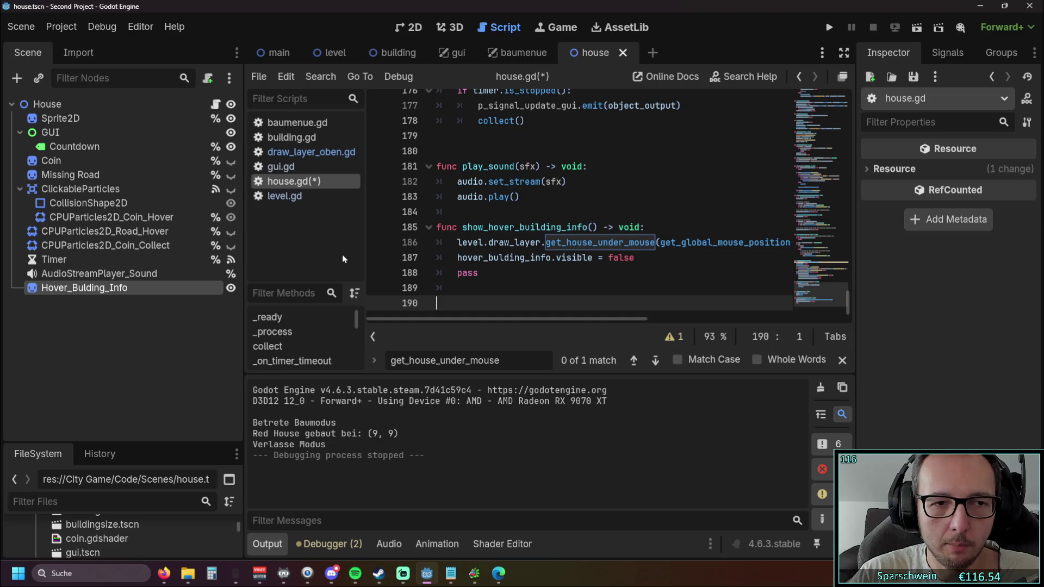
# Inspect the existing Timer node's properties and its context menu without changing it.
pyautogui.click(87, 263)
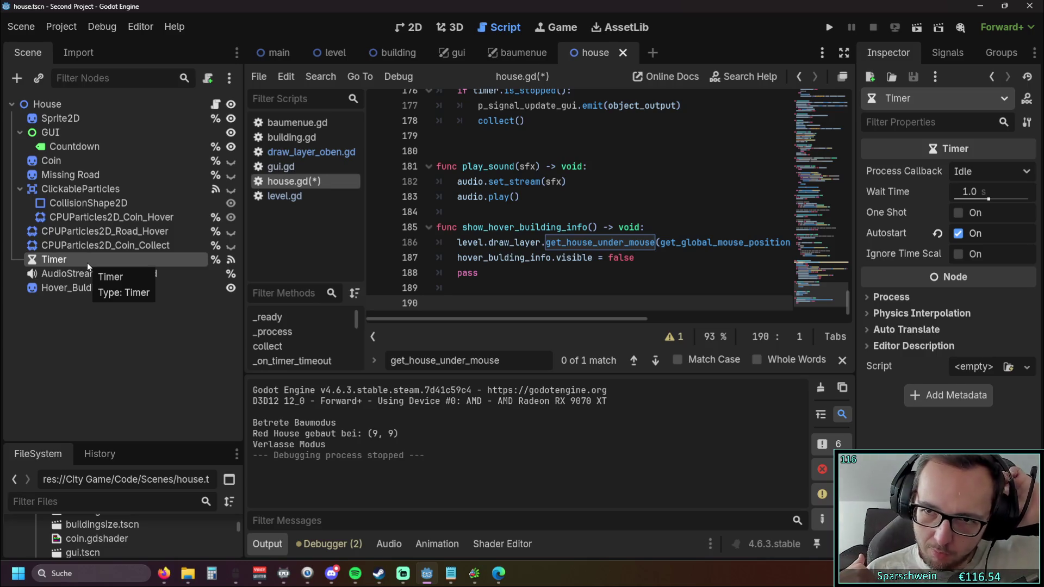
pyautogui.doubleClick(76, 260)
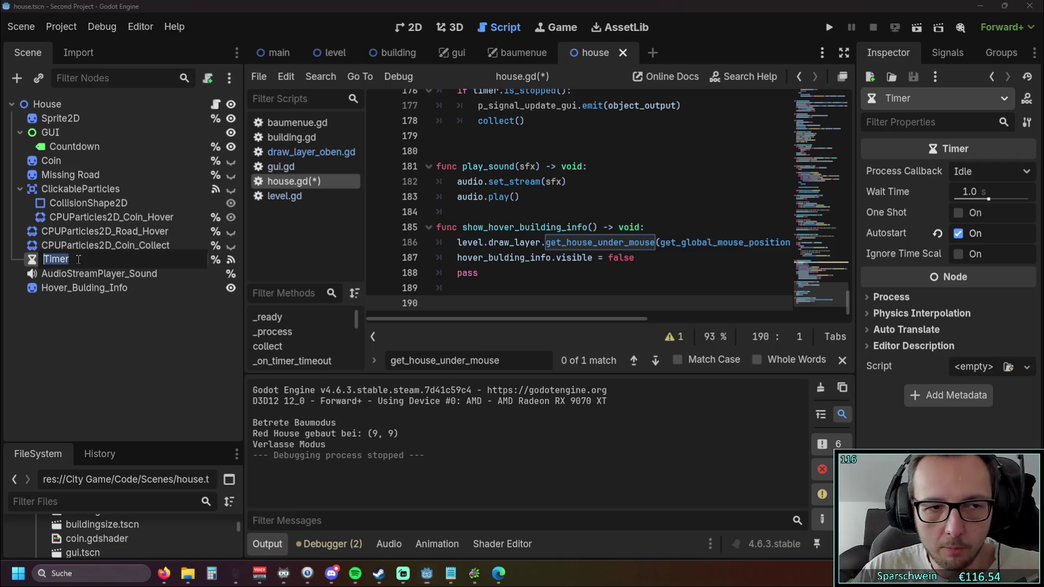
pyautogui.press('Escape')
pyautogui.rightClick(68, 324)
pyautogui.click(38, 334)
pyautogui.rightClick(38, 333)
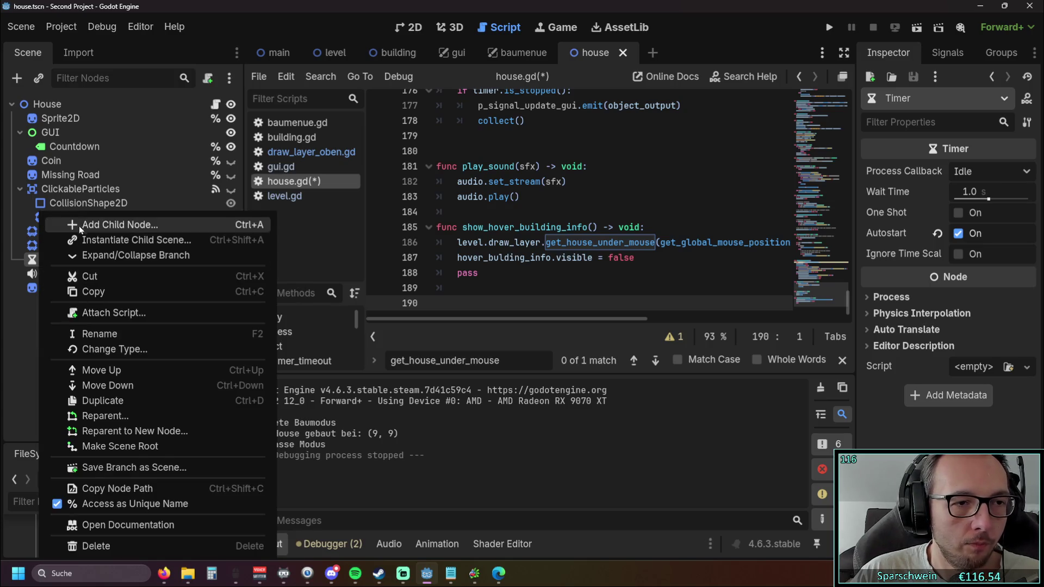
pyautogui.click(31, 328)
# Add a new Timer child node and move it to the scene root below Hover_Bulding_Info.
pyautogui.rightClick(67, 341)
pyautogui.click(125, 223)
pyautogui.write('timer')
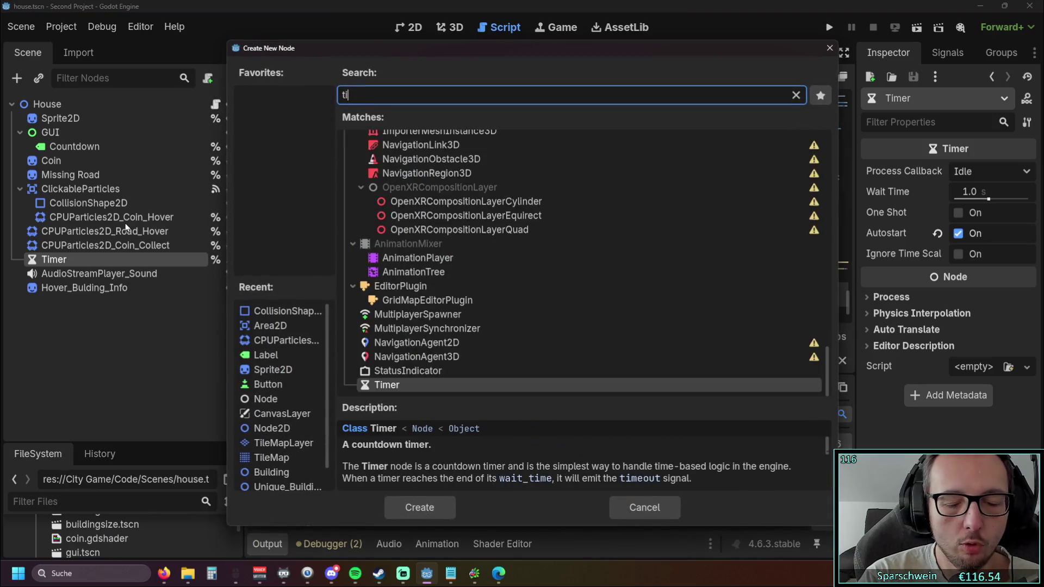
pyautogui.click(404, 241)
pyautogui.doubleClick(404, 241)
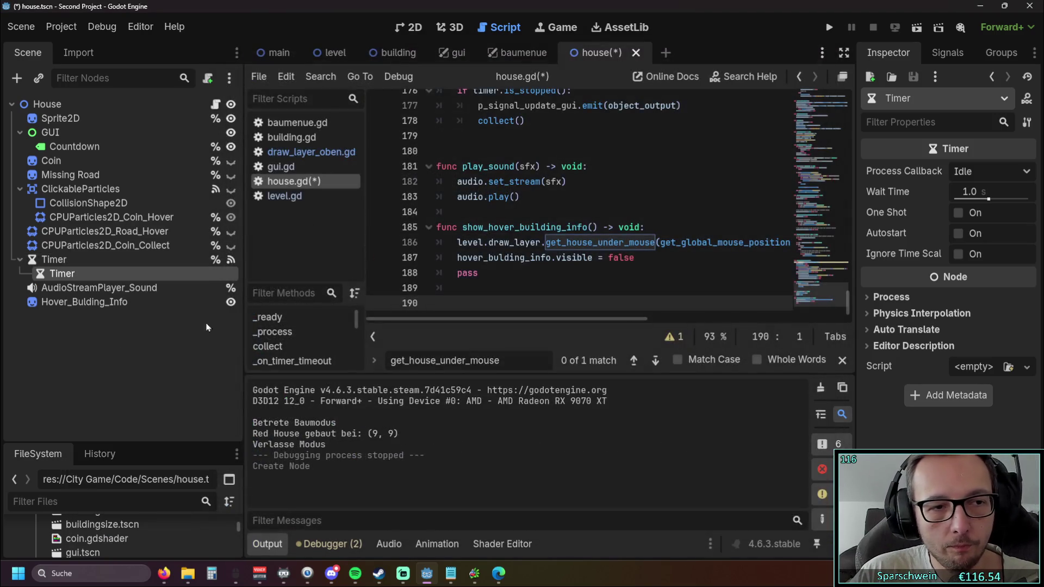
pyautogui.moveTo(66, 274)
pyautogui.mouseDown()
pyautogui.moveTo(64, 311)
pyautogui.moveTo(58, 286)
pyautogui.moveTo(43, 306)
pyautogui.moveTo(54, 284)
pyautogui.moveTo(54, 319)
pyautogui.mouseUp()
# Rename the new Timer2 node to Timer_for_hover_delay.
pyautogui.doubleClick(81, 302)
pyautogui.write('Timer_')
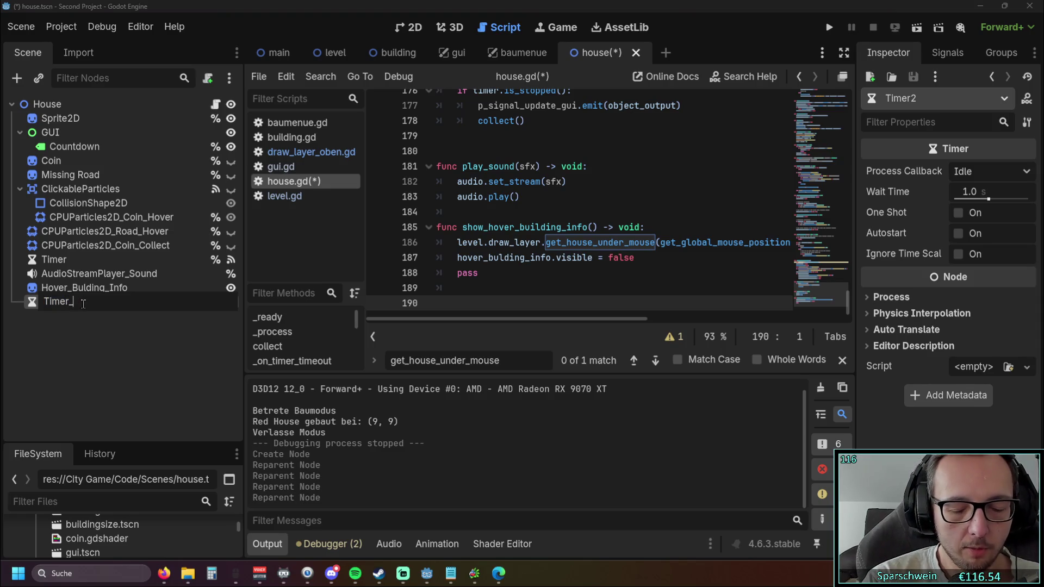
pyautogui.write('for')
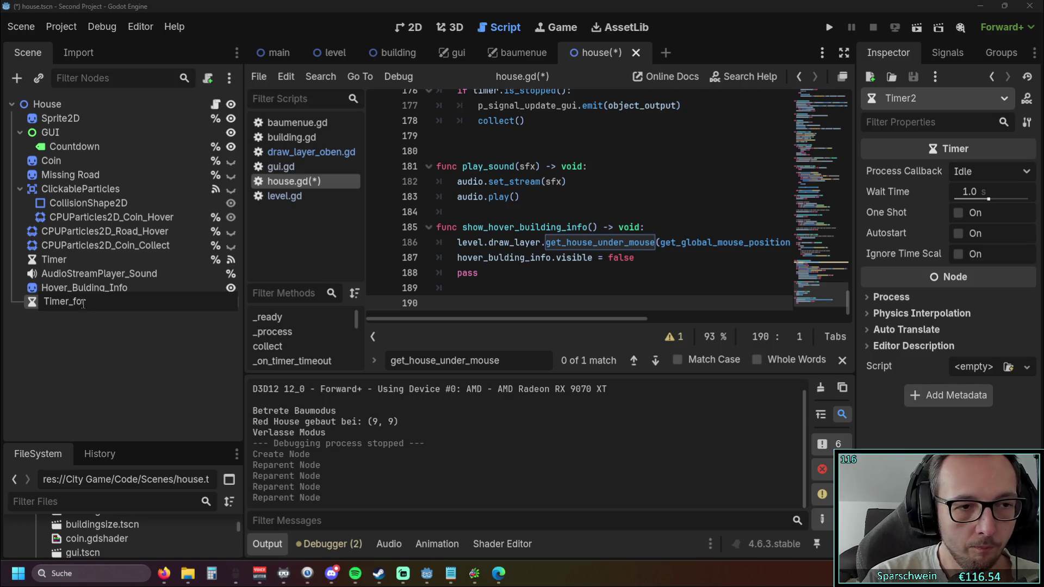
pyautogui.write('_hove')
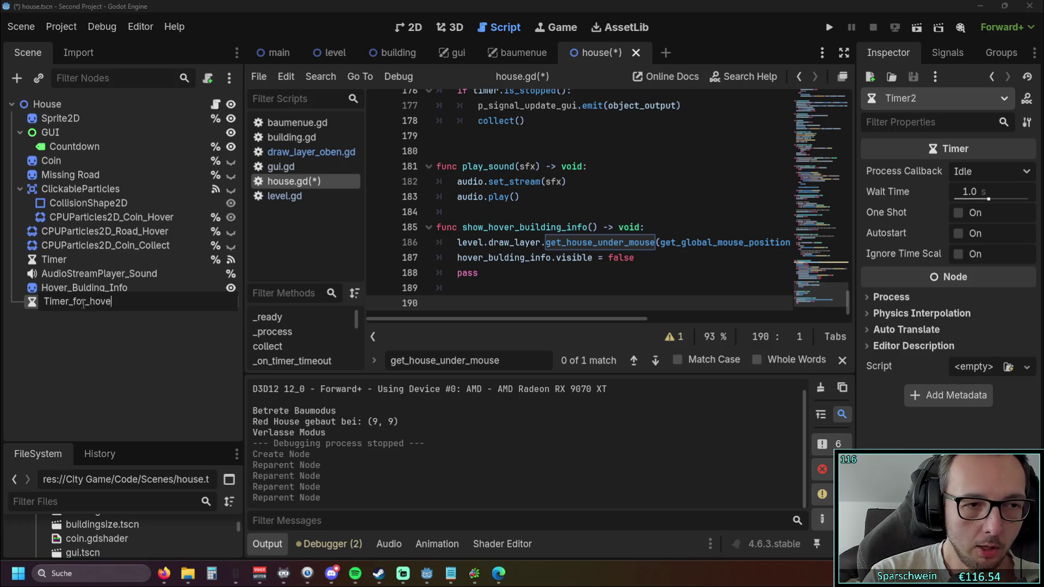
pyautogui.write('r_delay')
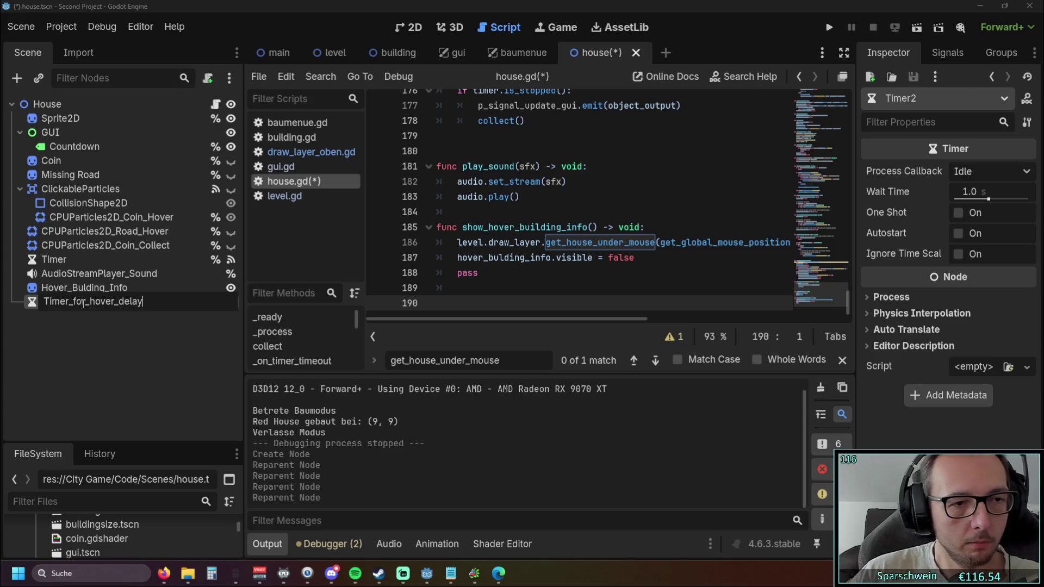
pyautogui.press('Return')
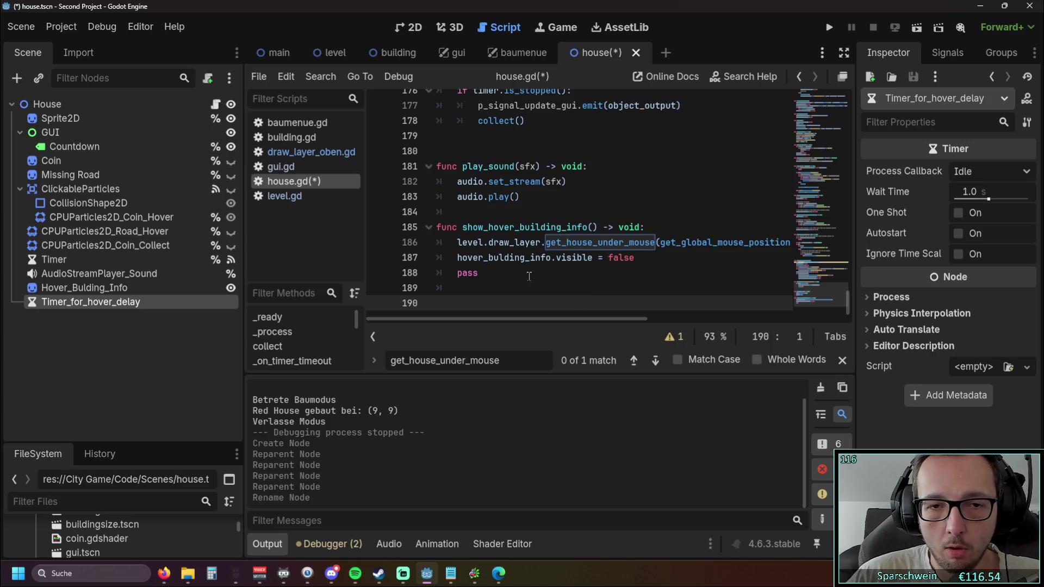
pyautogui.moveTo(482, 320)
pyautogui.mouseDown()
pyautogui.moveTo(654, 320)
pyautogui.moveTo(441, 318)
pyautogui.mouseUp()
pyautogui.click(457, 257)
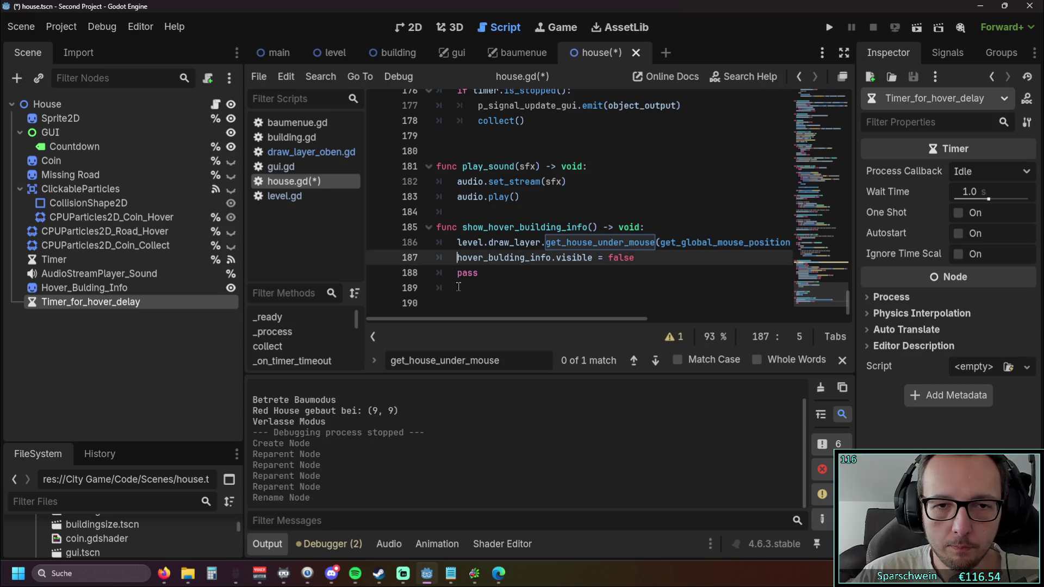
# Turn line 186 into an 'if' on get_house_under_mouse(get_global_mouse_position()) ending with a colon.
pyautogui.moveTo(450, 319)
pyautogui.mouseDown()
pyautogui.moveTo(461, 317)
pyautogui.moveTo(416, 319)
pyautogui.moveTo(547, 317)
pyautogui.moveTo(430, 315)
pyautogui.mouseUp()
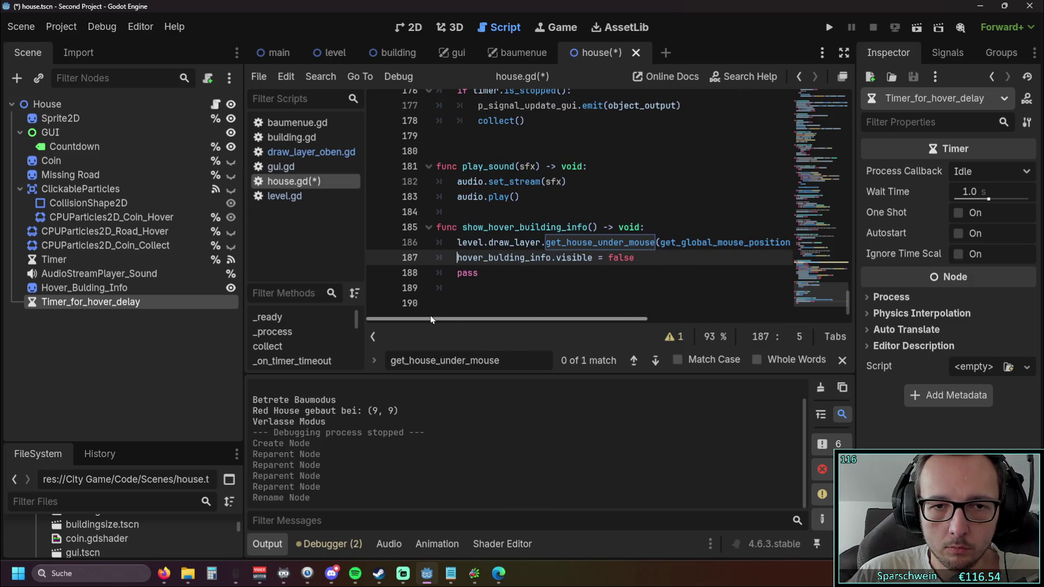
pyautogui.click(653, 228)
pyautogui.press('Return')
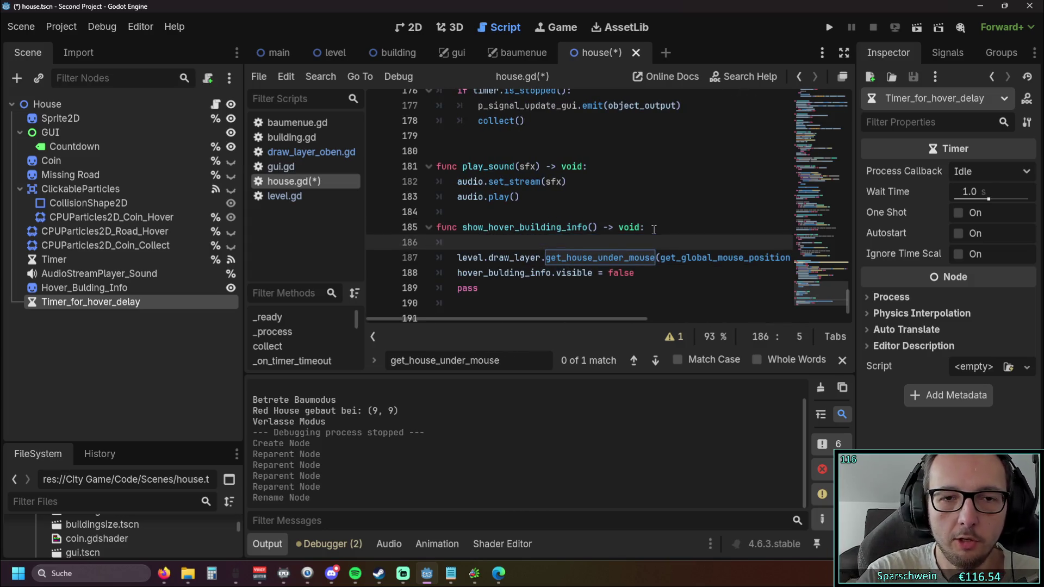
pyautogui.press('BackSpace')
pyautogui.press('BackSpace')
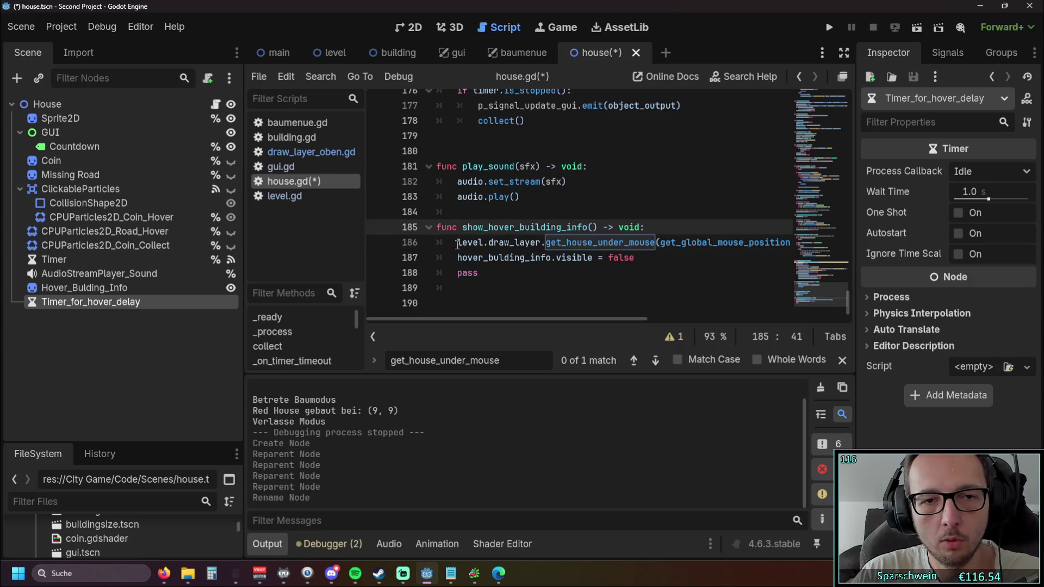
pyautogui.click(458, 244)
pyautogui.write('if')
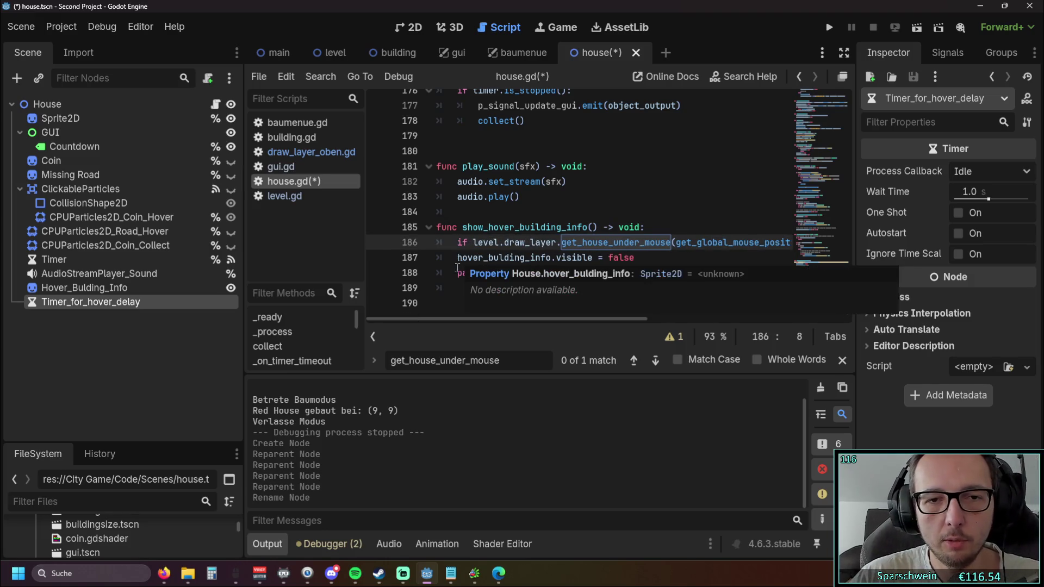
pyautogui.press('End')
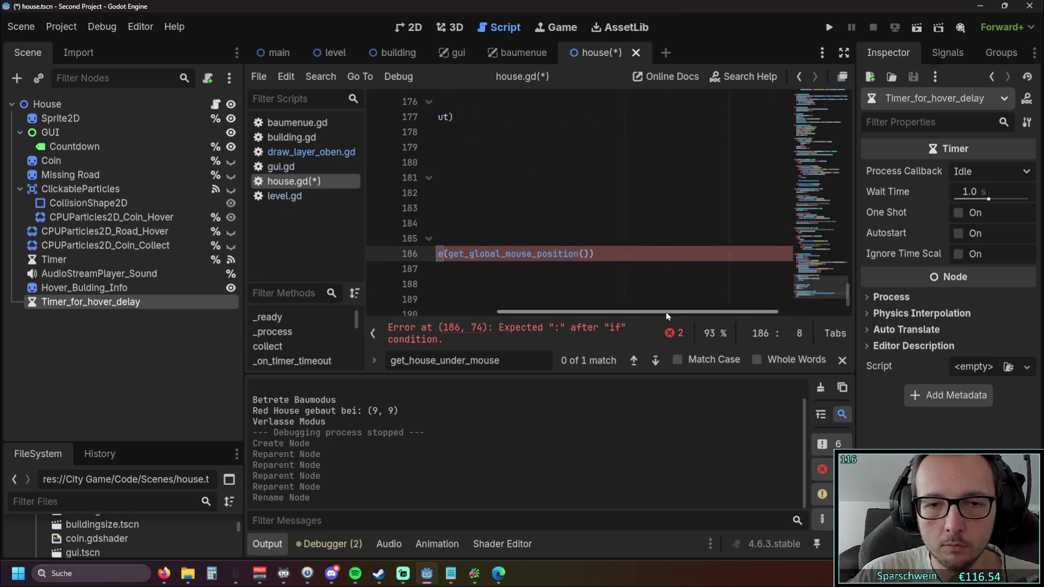
pyautogui.write(':')
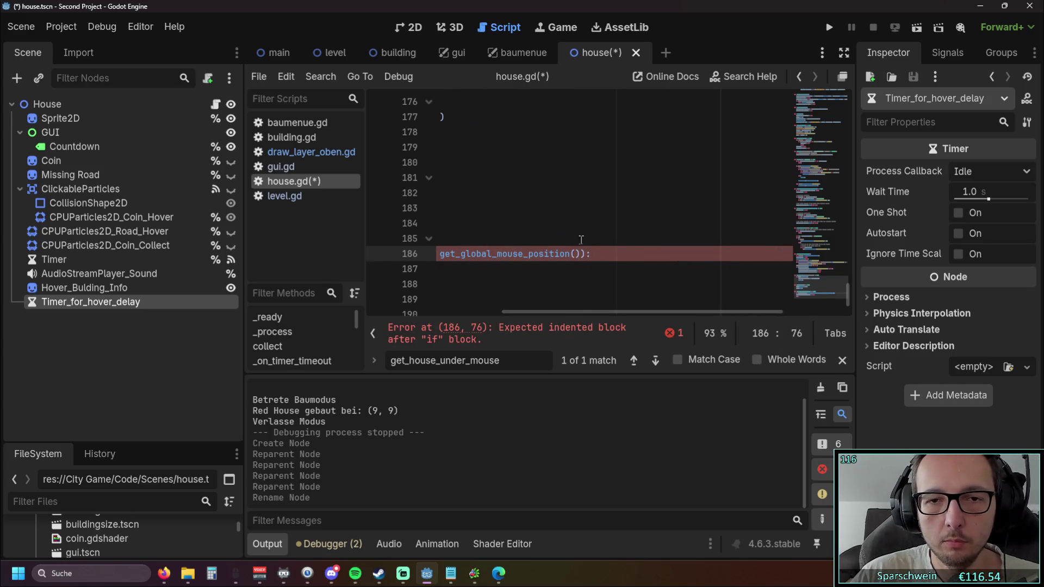
# Indent lines 187–188 under the new if and add an empty line inside the block.
pyautogui.moveTo(516, 312); pyautogui.dragTo(381, 312)
pyautogui.click(457, 269)
pyautogui.hotkey('shift', 'Down')
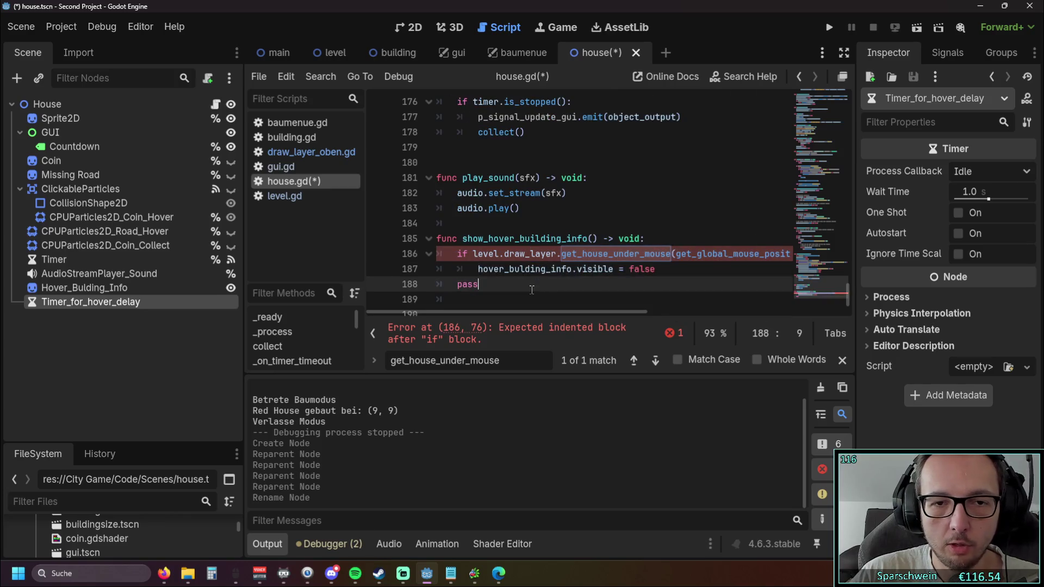
pyautogui.press('Tab')
pyautogui.moveTo(513, 317); pyautogui.dragTo(603, 323)
pyautogui.press('Up')
pyautogui.press('Up')
pyautogui.press('End')
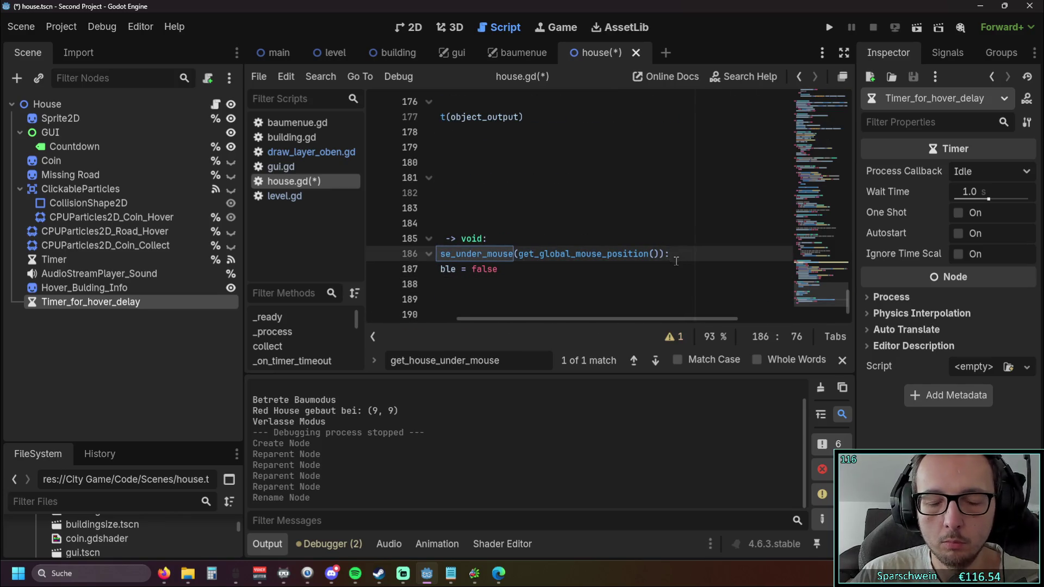
pyautogui.press('Return')
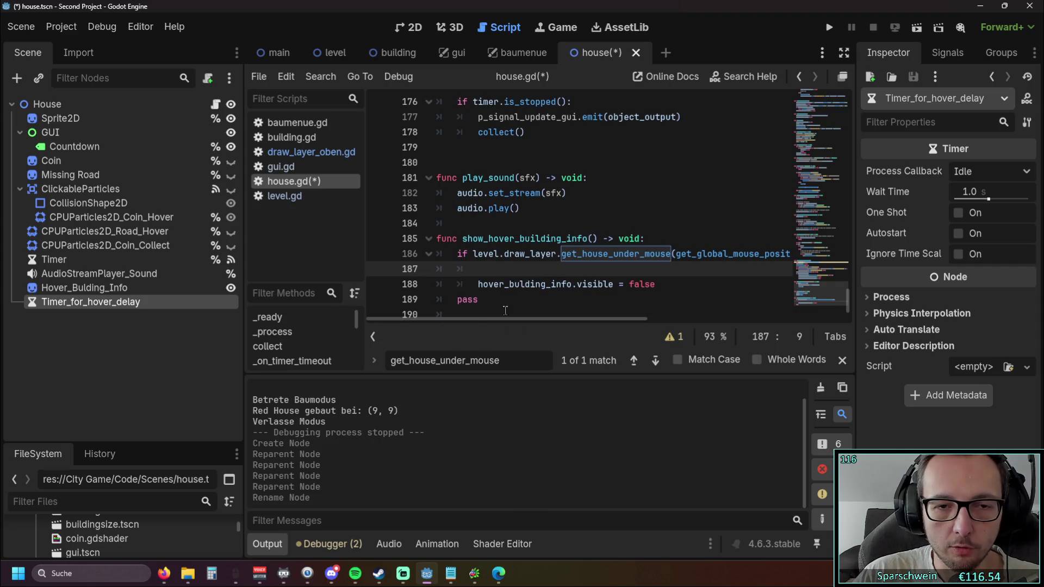
pyautogui.scroll(-1, 478, 304)
pyautogui.moveTo(243, 269); pyautogui.dragTo(184, 269)
pyautogui.moveTo(849, 300)
pyautogui.mouseDown()
pyautogui.moveTo(853, 216)
pyautogui.moveTo(821, 88)
pyautogui.mouseUp()
pyautogui.scroll(-3, 632, 212)
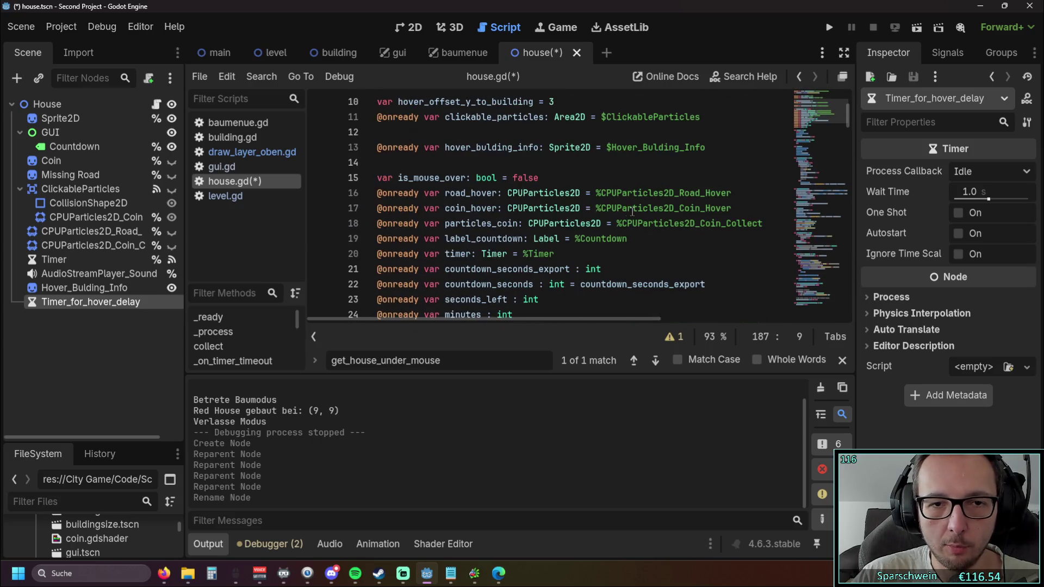
pyautogui.click(533, 166)
pyautogui.press('Return')
pyautogui.press('Up')
pyautogui.moveTo(81, 302)
pyautogui.mouseDown()
pyautogui.moveTo(423, 179)
pyautogui.moveTo(422, 163)
pyautogui.mouseUp()
pyautogui.press('Down')
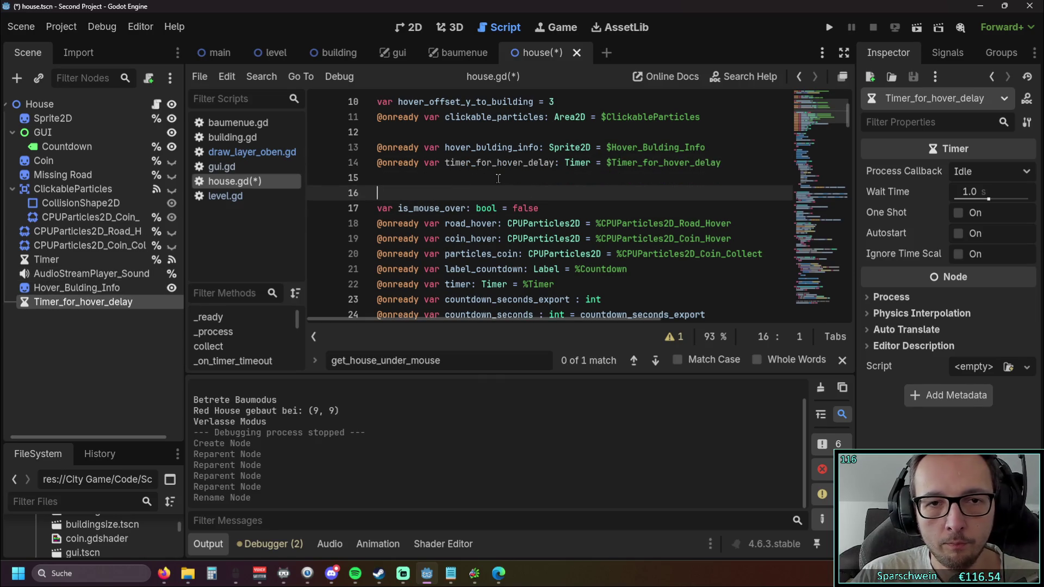
pyautogui.click(587, 182)
pyautogui.click(497, 186)
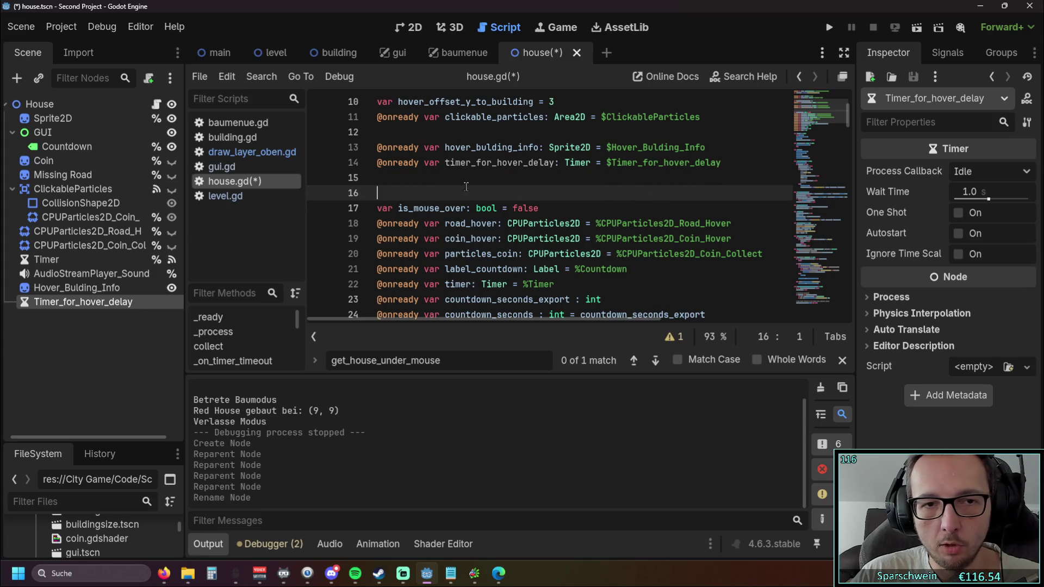
pyautogui.press('BackSpace')
pyautogui.click(596, 191)
pyautogui.moveTo(850, 122); pyautogui.dragTo(852, 311)
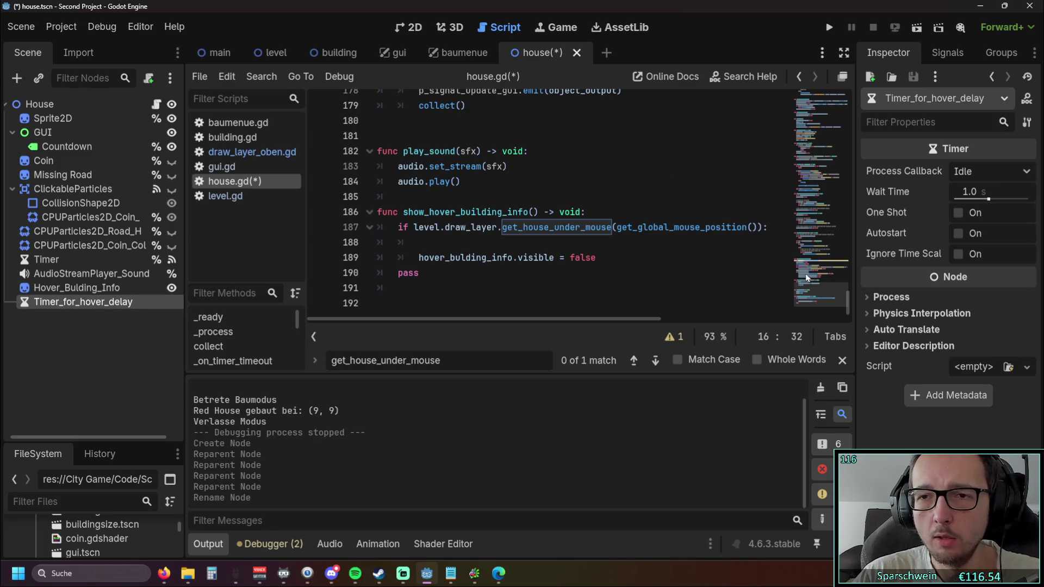
pyautogui.click(958, 214)
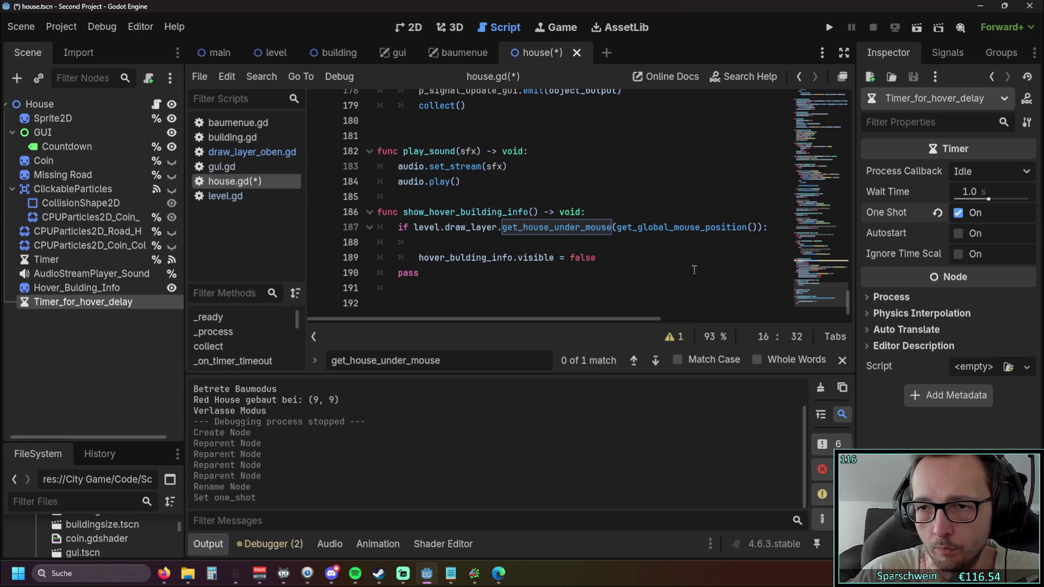
# Call timer_for_hover_delay.start() on line 188 inside the hover if block, followed by a new line.
pyautogui.click(475, 249)
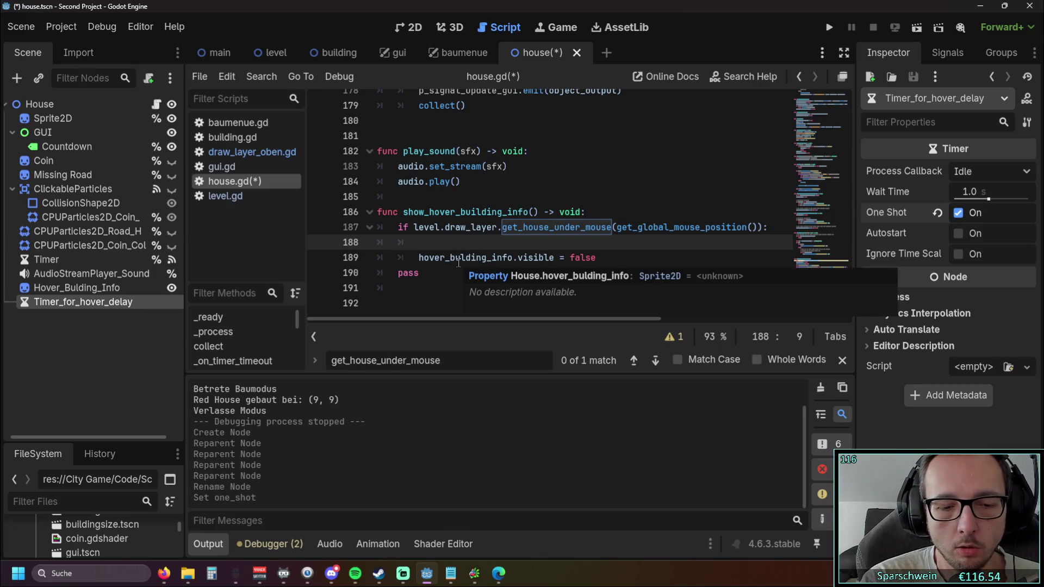
pyautogui.write('start ')
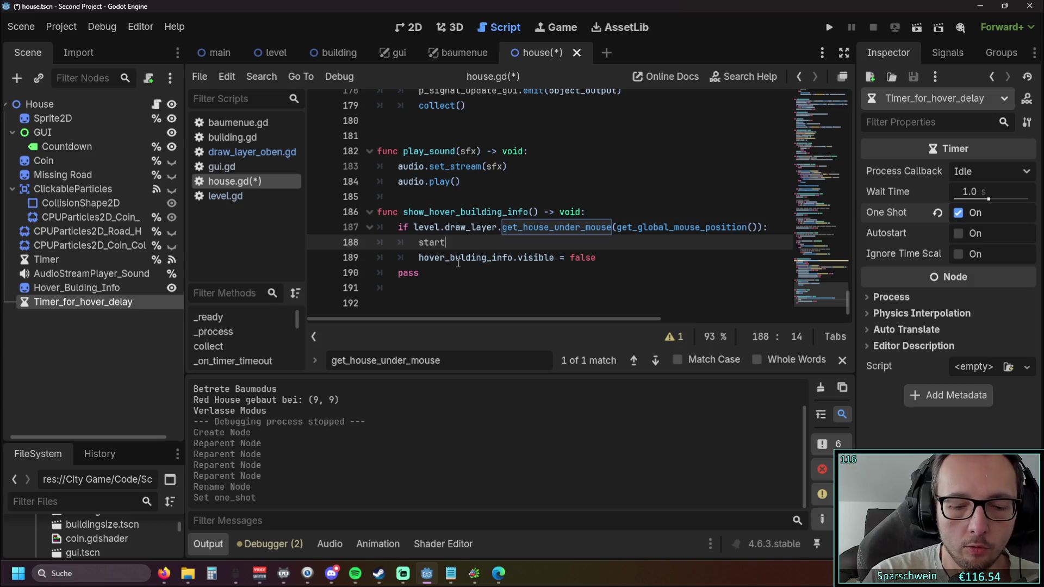
pyautogui.write('.ti')
pyautogui.press('BackSpace')
pyautogui.press('BackSpace')
pyautogui.press('BackSpace')
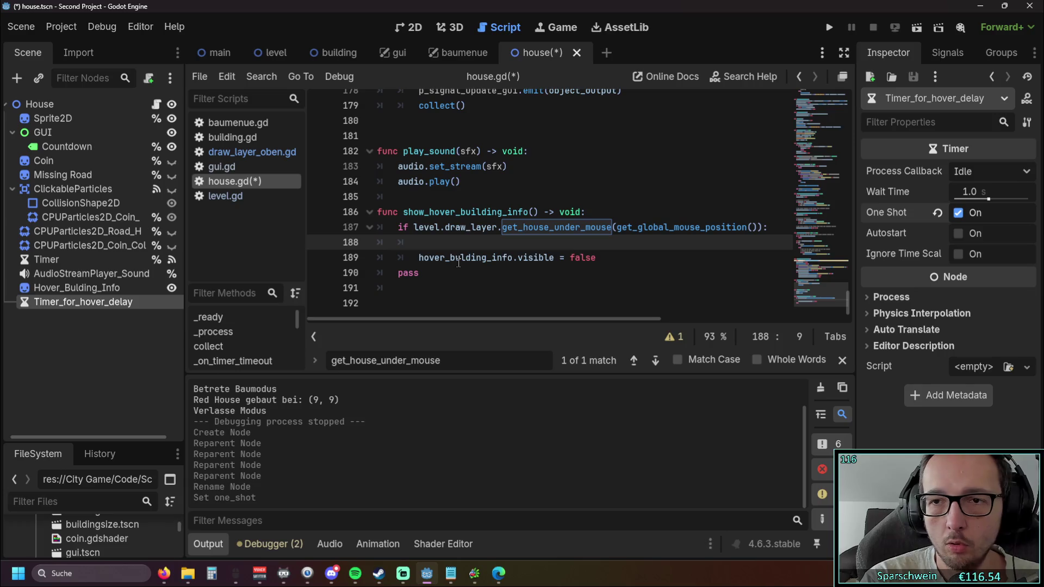
pyautogui.moveTo(902, 216)
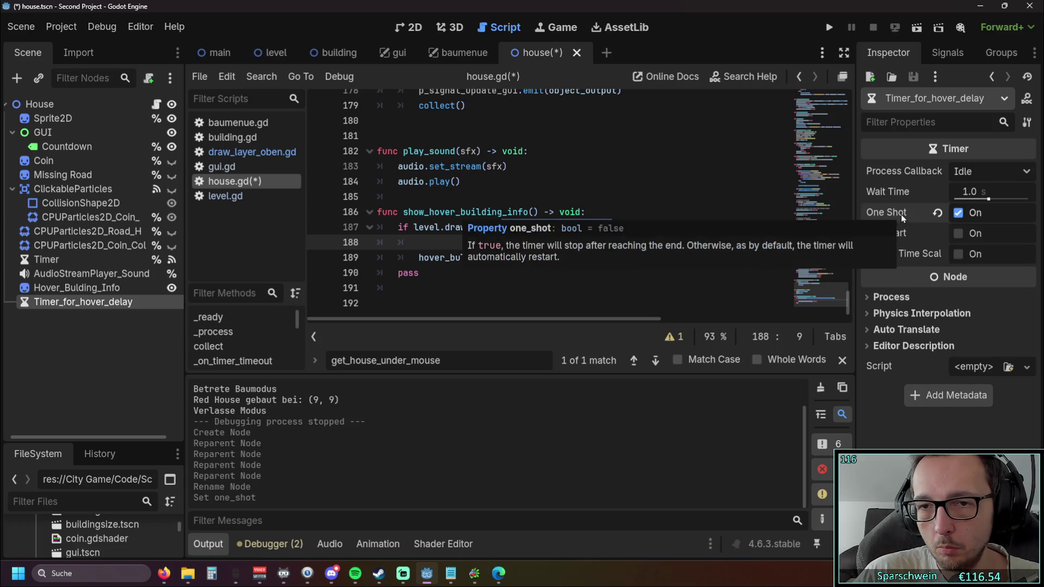
pyautogui.moveTo(905, 194)
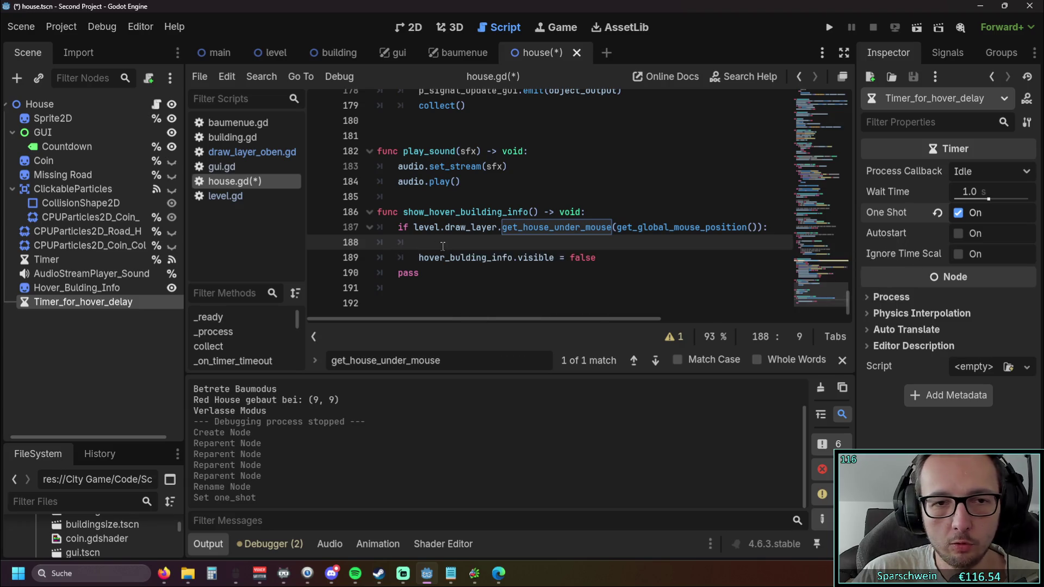
pyautogui.write('timer')
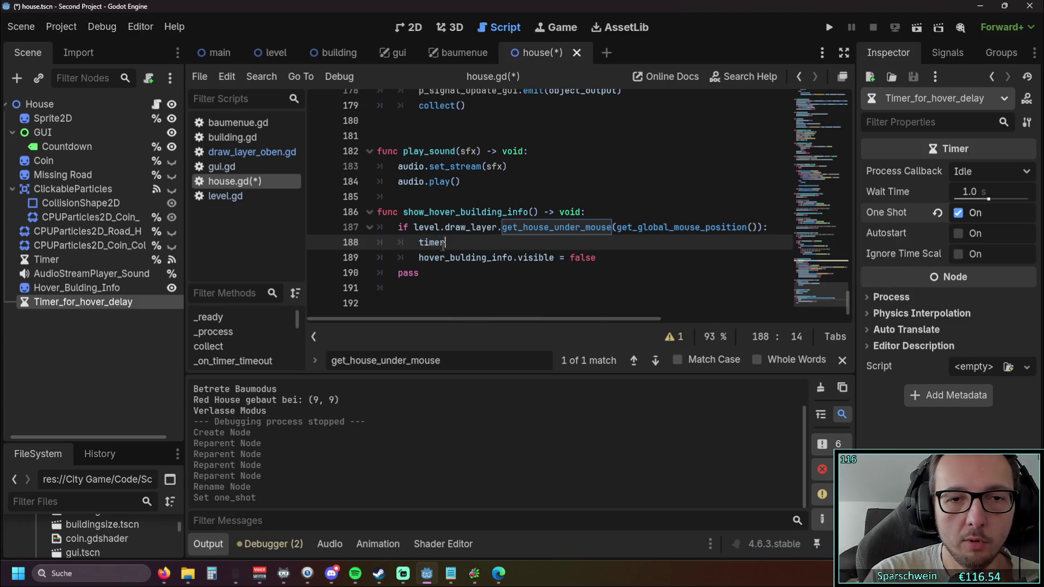
pyautogui.press('Down')
pyautogui.press('Return')
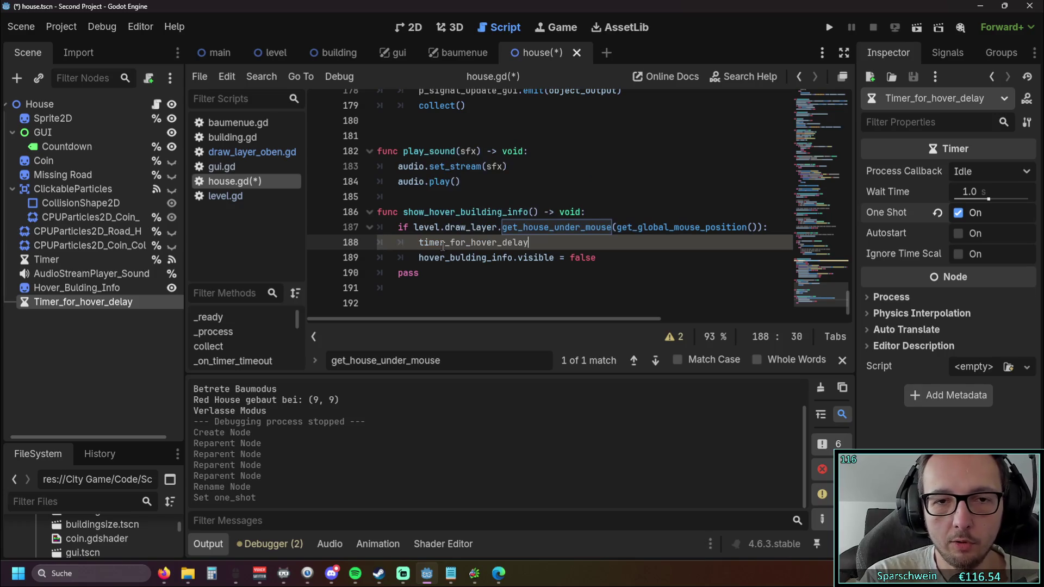
pyautogui.write('.start')
pyautogui.press('Return')
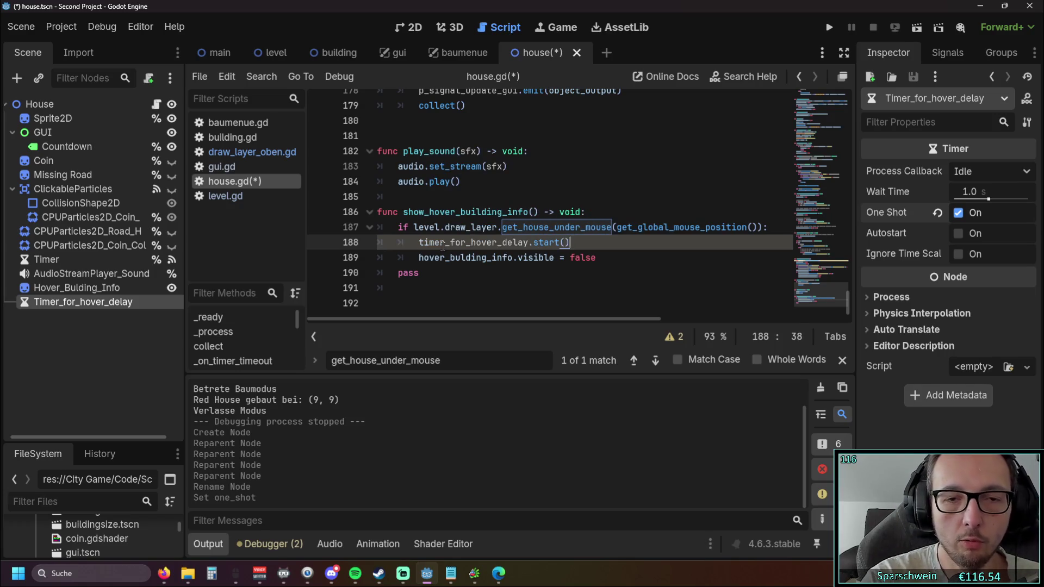
pyautogui.click(607, 301)
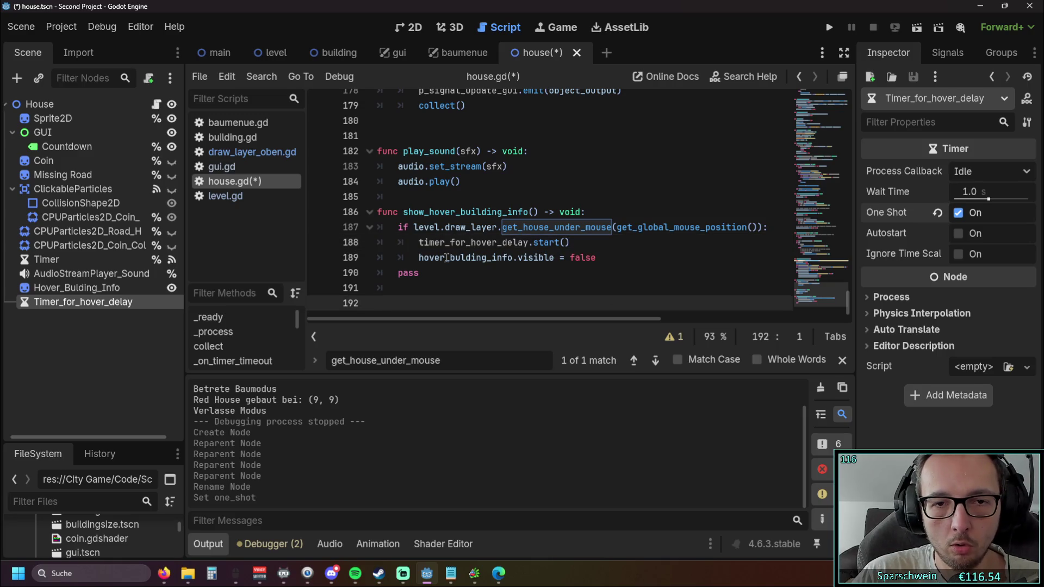
pyautogui.click(585, 246)
pyautogui.press('Return')
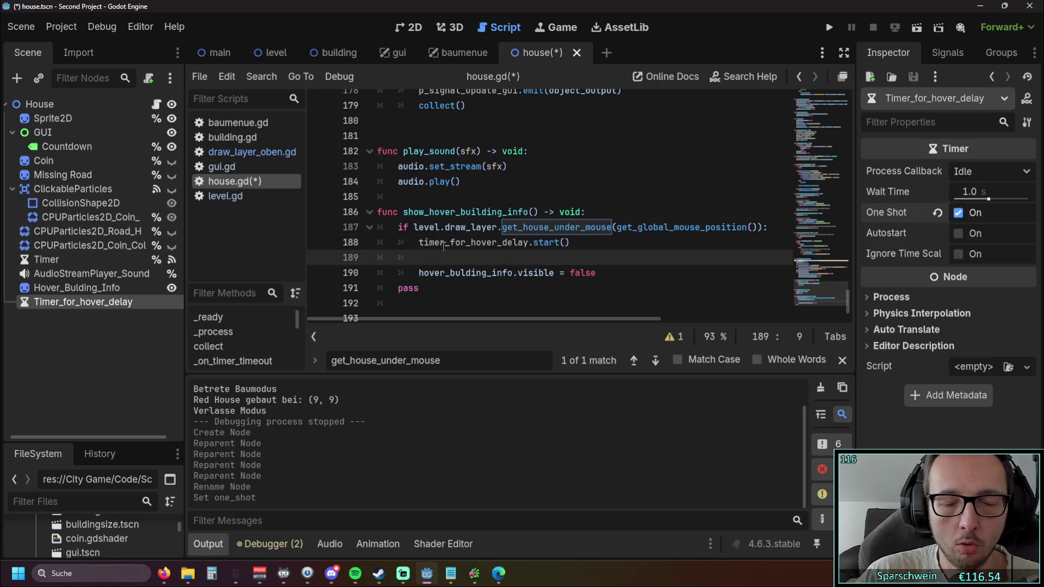
pyautogui.scroll(10, 452, 262)
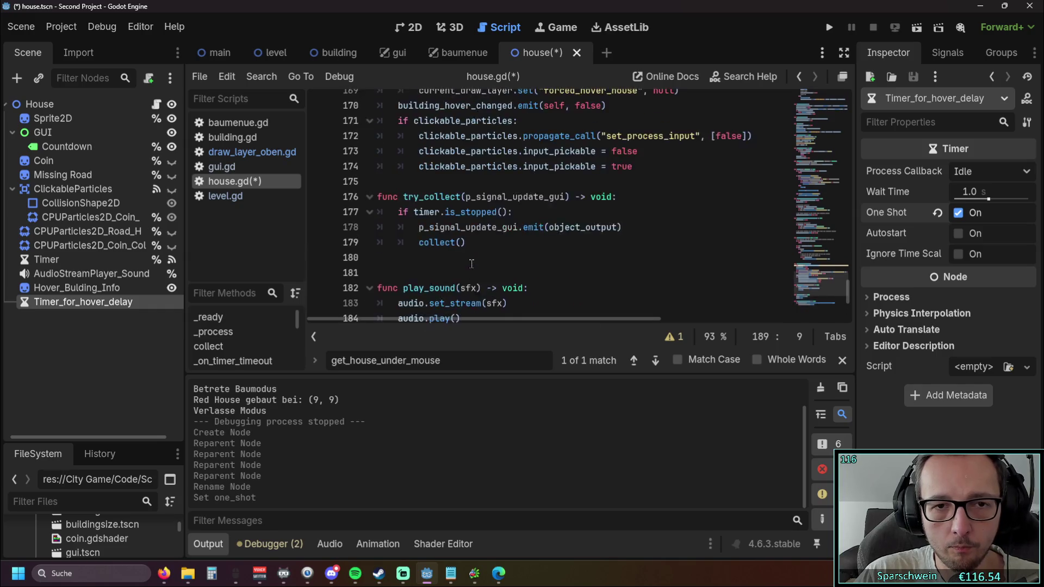
pyautogui.scroll(5, 470, 263)
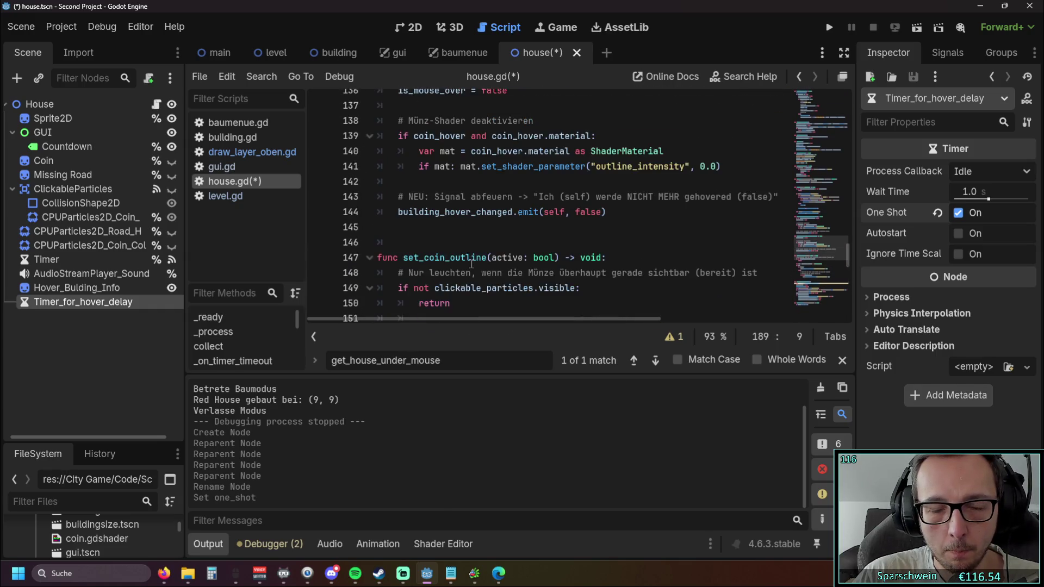
pyautogui.scroll(3, 470, 263)
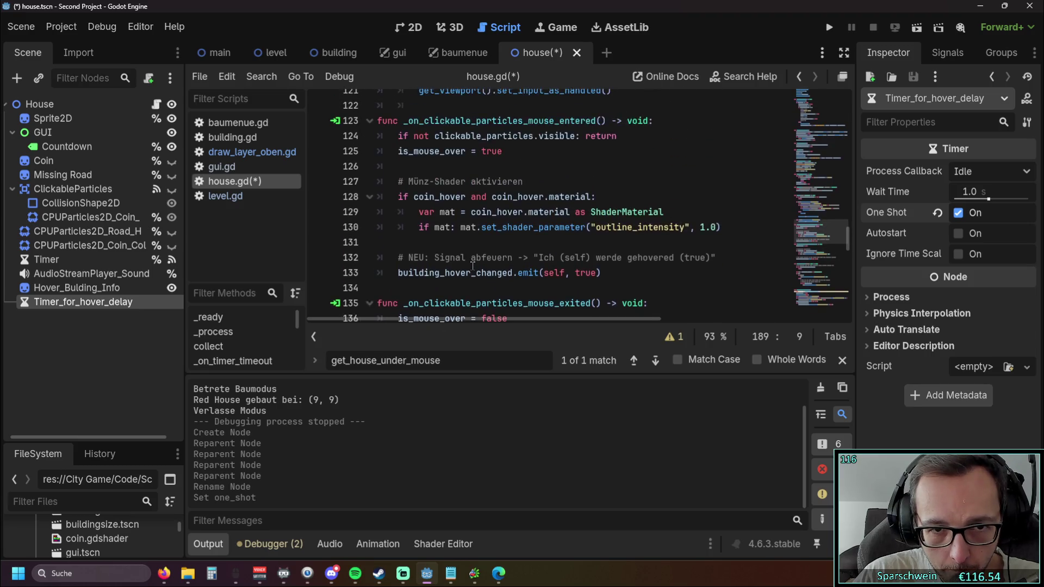
pyautogui.scroll(5, 478, 275)
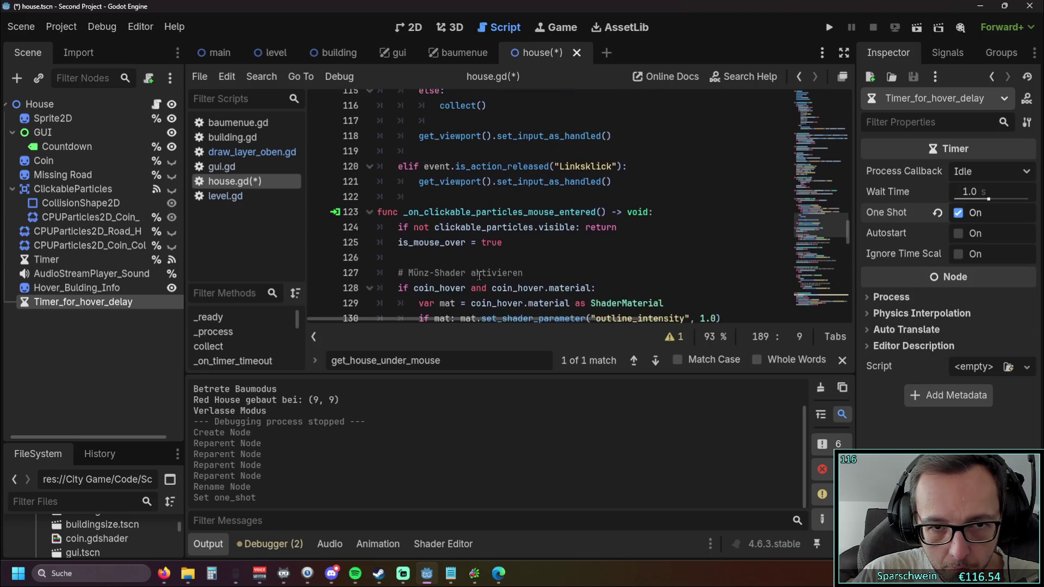
pyautogui.scroll(7, 483, 274)
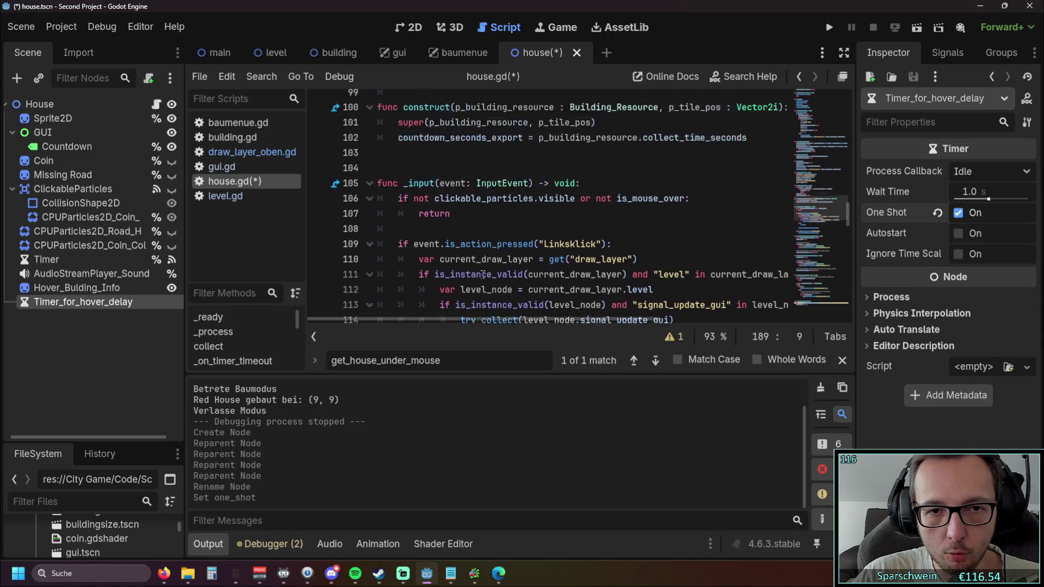
pyautogui.scroll(1, 482, 273)
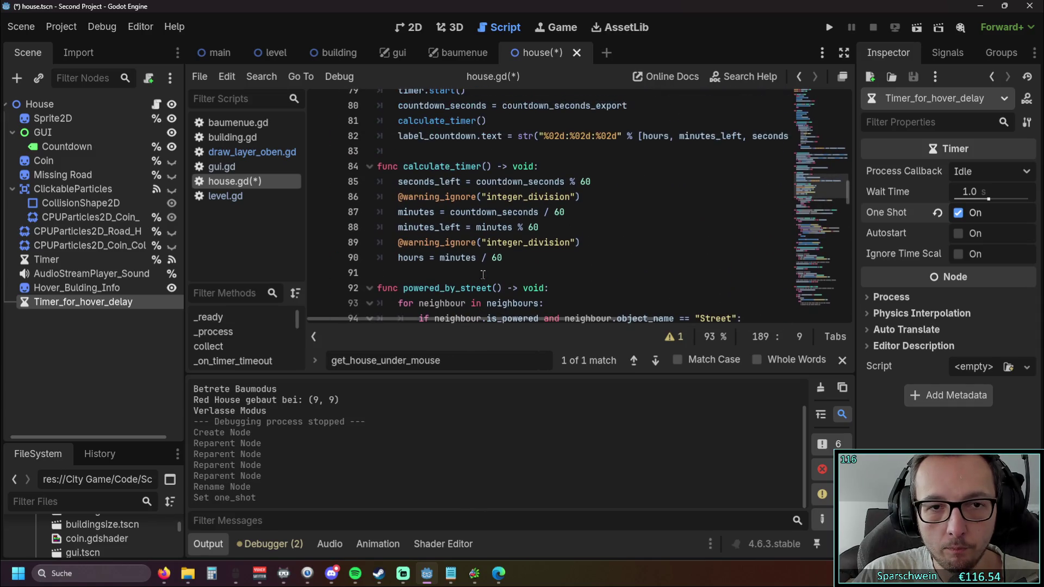
pyautogui.scroll(2, 482, 274)
pyautogui.scroll(2, 483, 274)
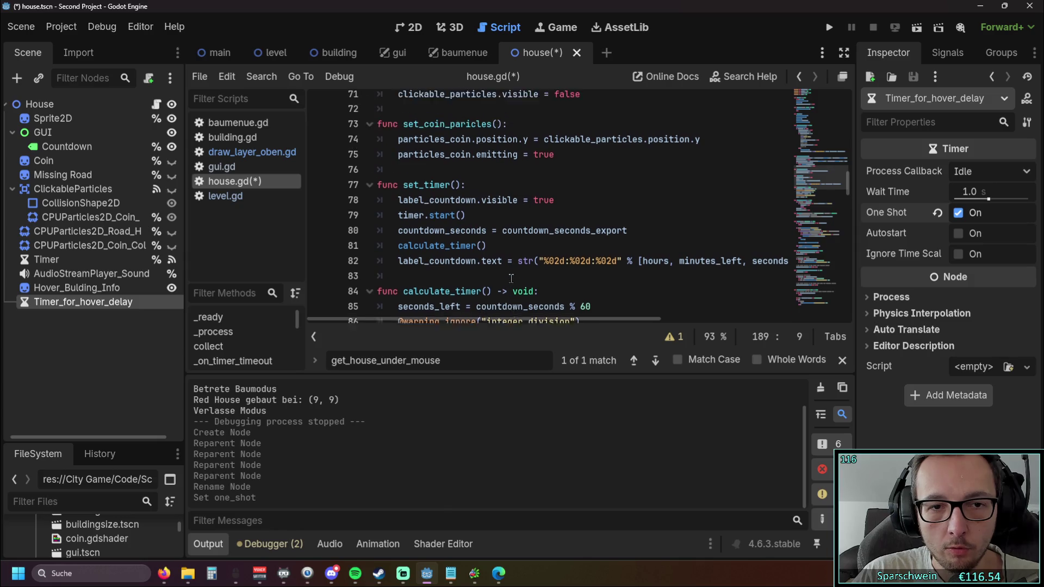
pyautogui.scroll(-13, 505, 273)
pyautogui.scroll(-20, 526, 271)
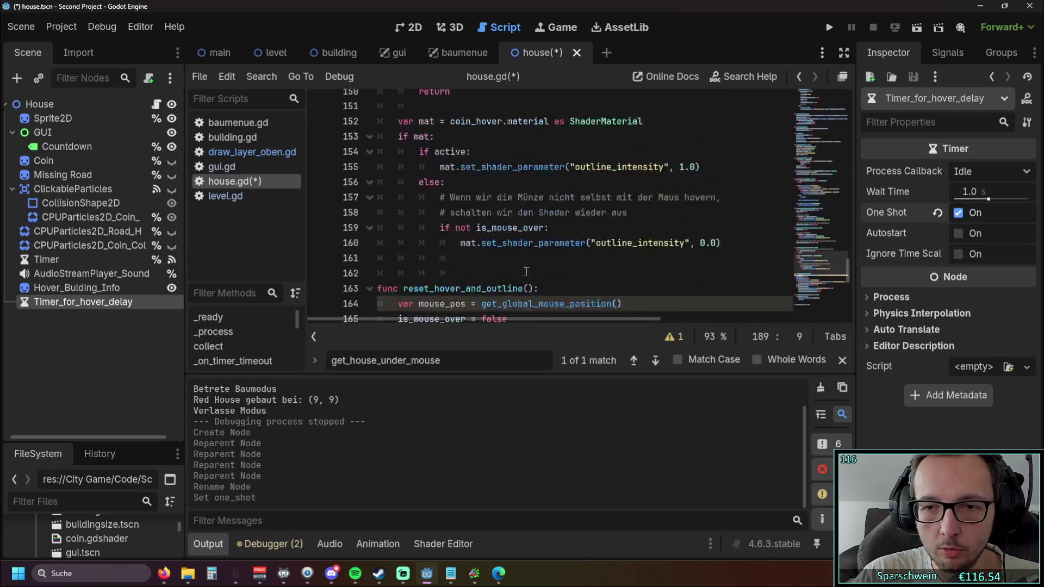
# Connect the timer's timeout() signal to a new _on_timer_for_hover_delay_timeout handler.
pyautogui.click(947, 53)
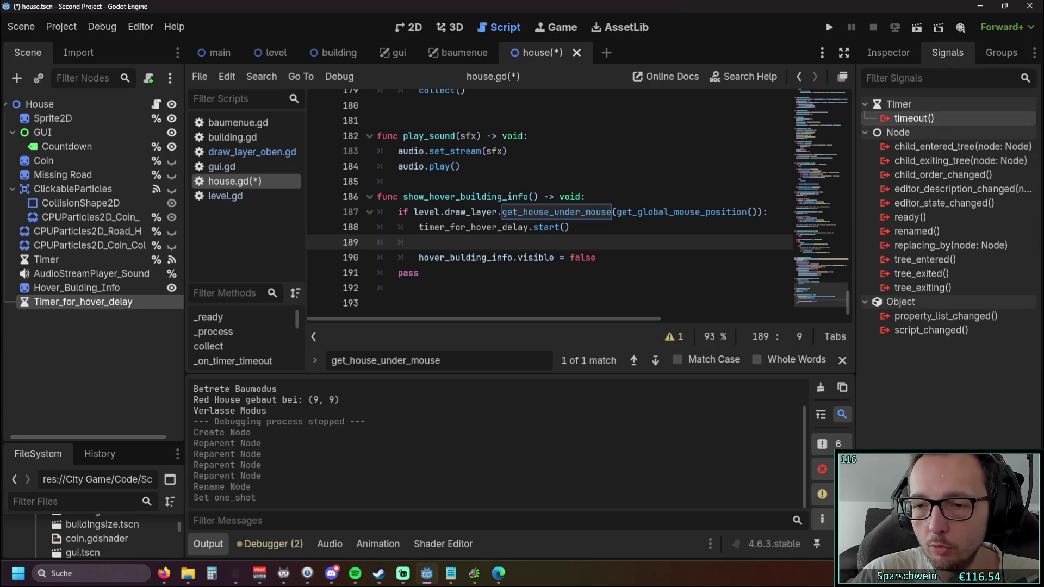
pyautogui.doubleClick(941, 118)
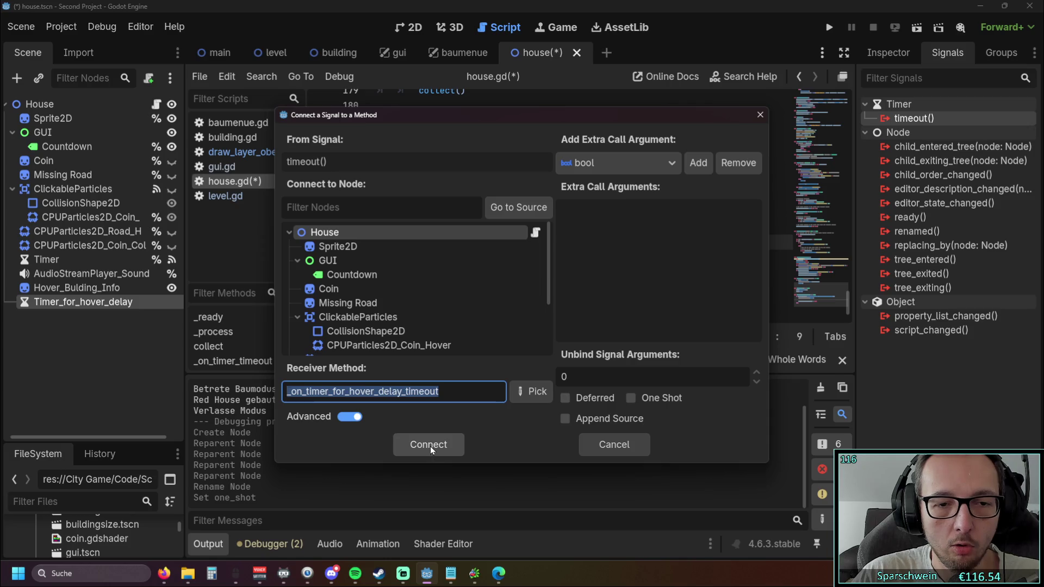
pyautogui.click(430, 446)
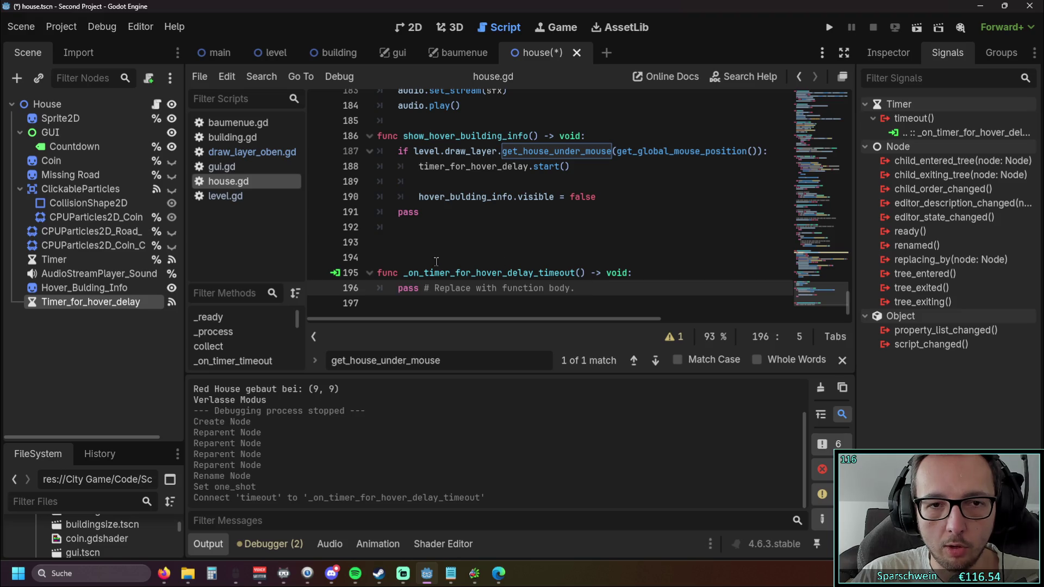
# Call _on_timer_for_hover_delay_timeout() on line 189 and leave one blank line before the handler.
pyautogui.moveTo(403, 272); pyautogui.dragTo(586, 274)
pyautogui.hotkey('ctrl', 'c')
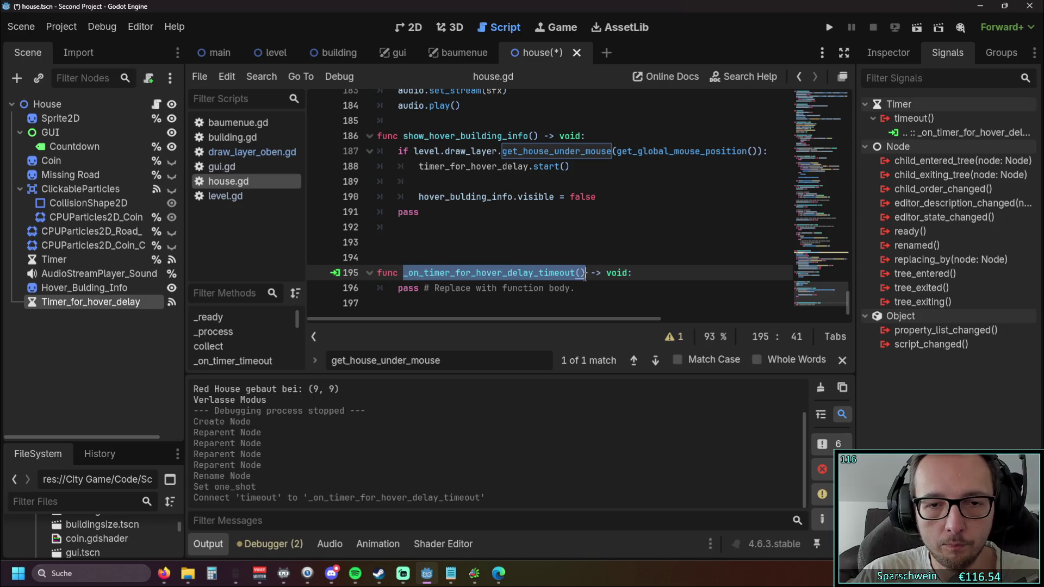
pyautogui.click(424, 178)
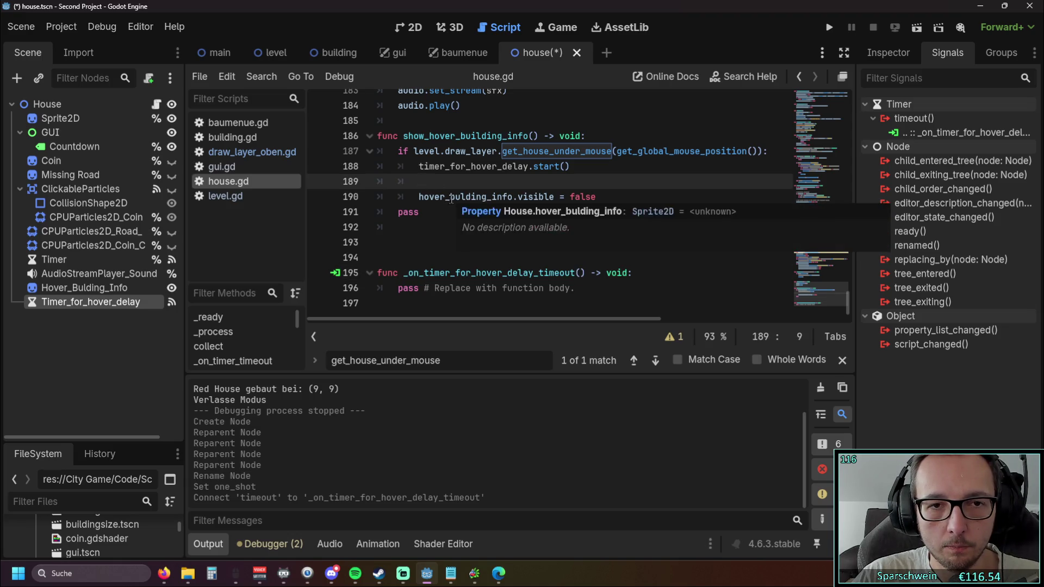
pyautogui.hotkey('ctrl', 'v')
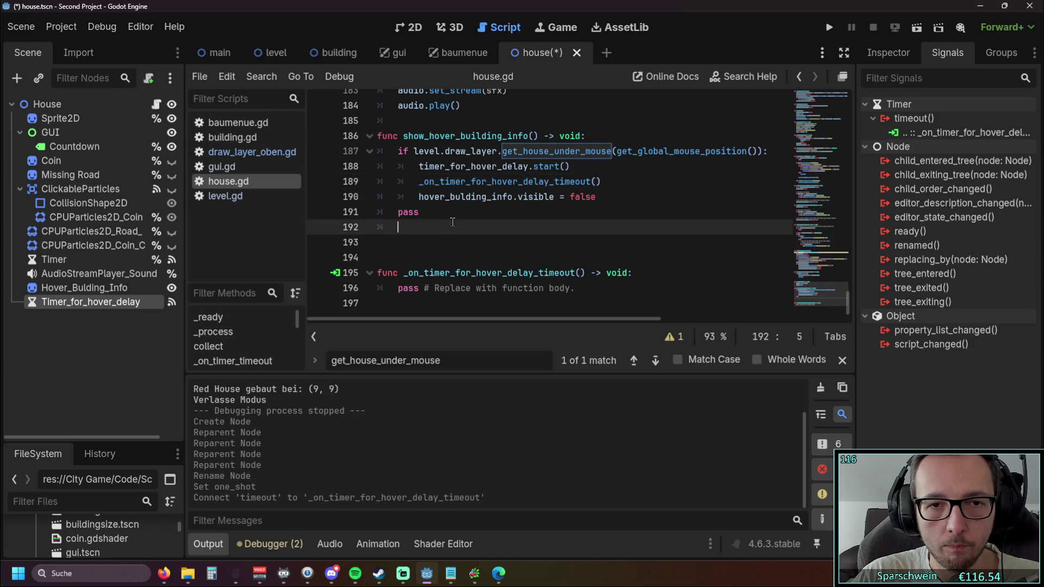
pyautogui.click(501, 304)
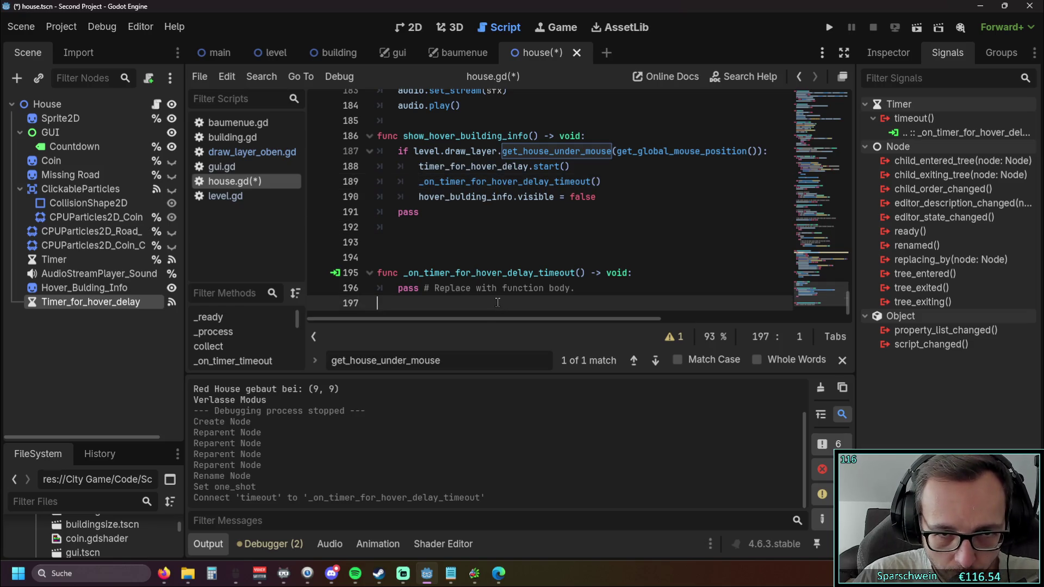
pyautogui.click(413, 259)
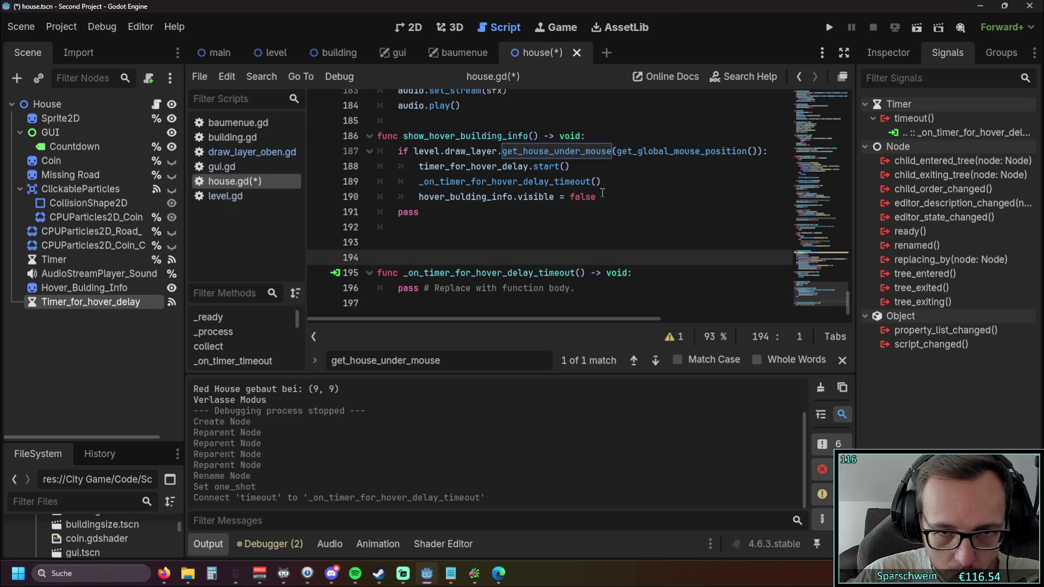
pyautogui.press('BackSpace')
pyautogui.press('BackSpace')
pyautogui.press('BackSpace')
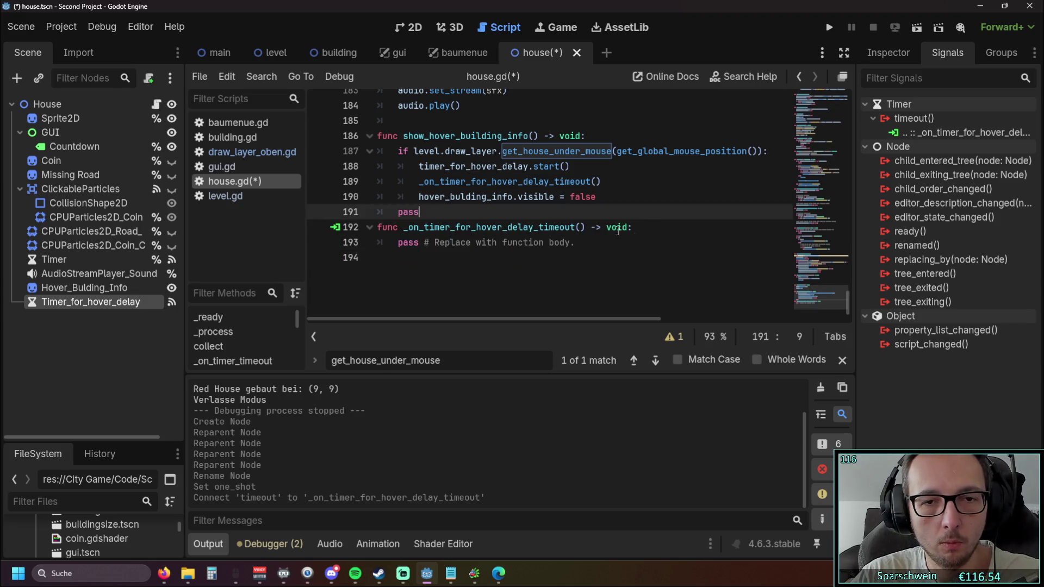
pyautogui.press('Return')
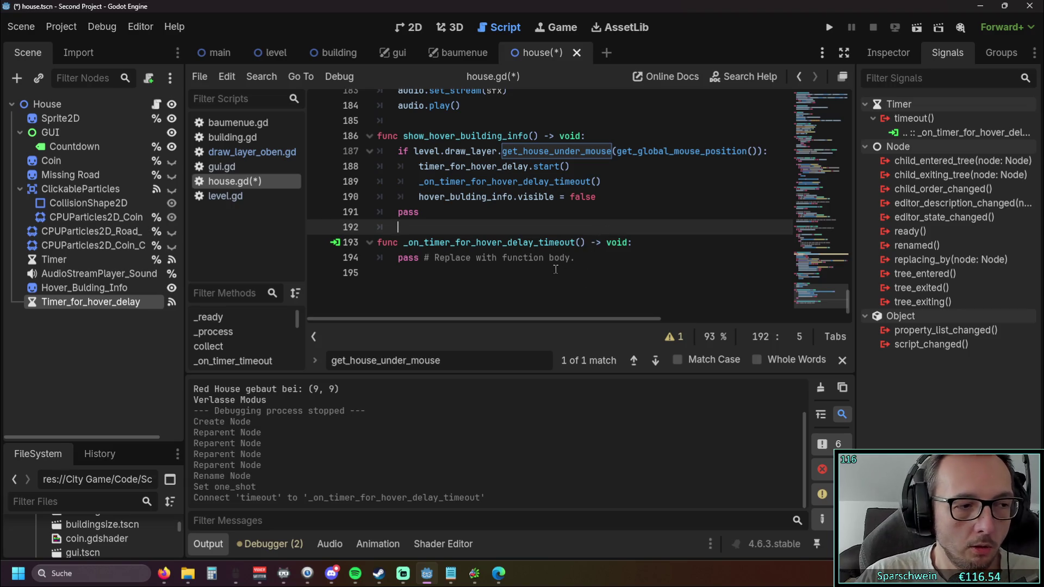